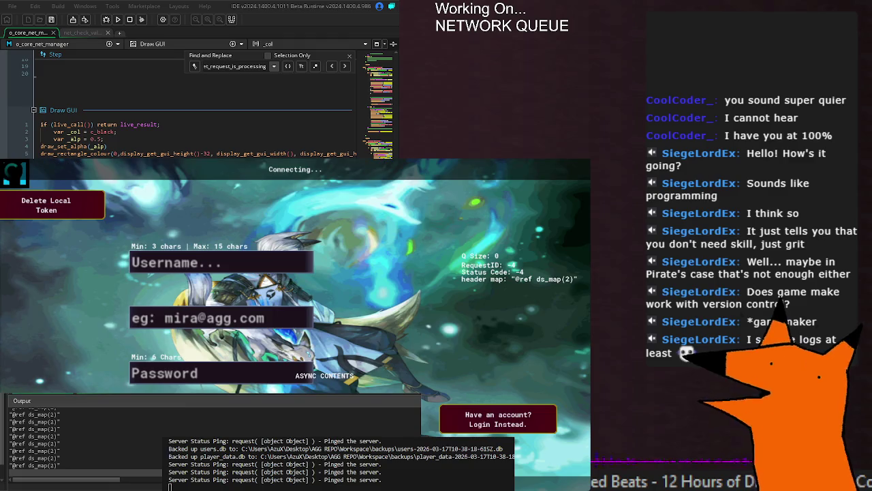
# Close the running game window with Alt+F4 to return to the code editor.
pyautogui.hotkey('alt', 'F4')
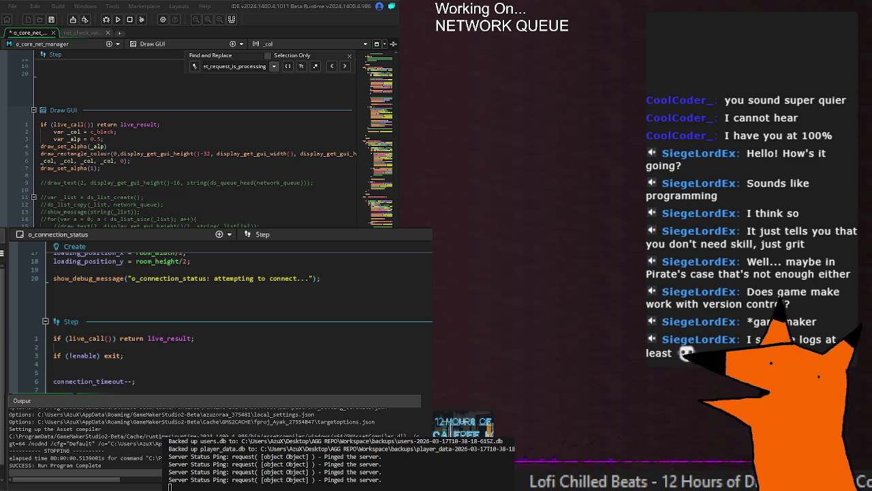
# Run the project, dismiss the json_parse runtime error from Draw, and save the net manager.
pyautogui.press('F5')
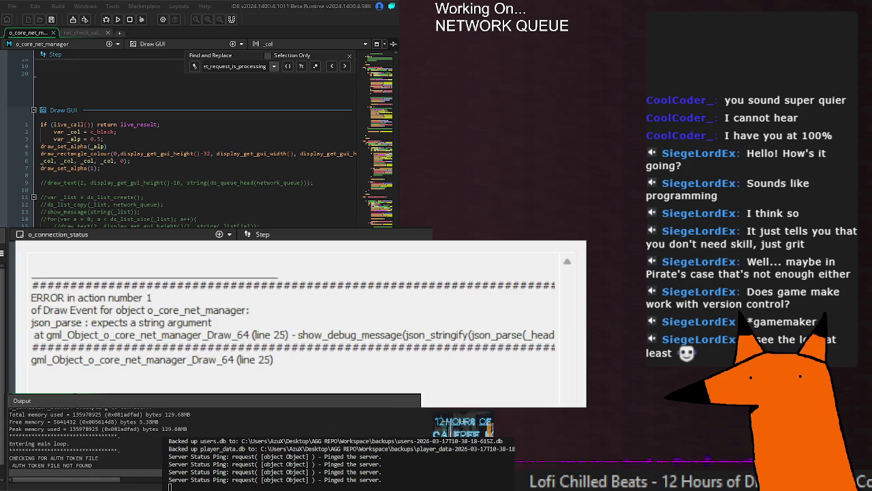
pyautogui.press('Escape')
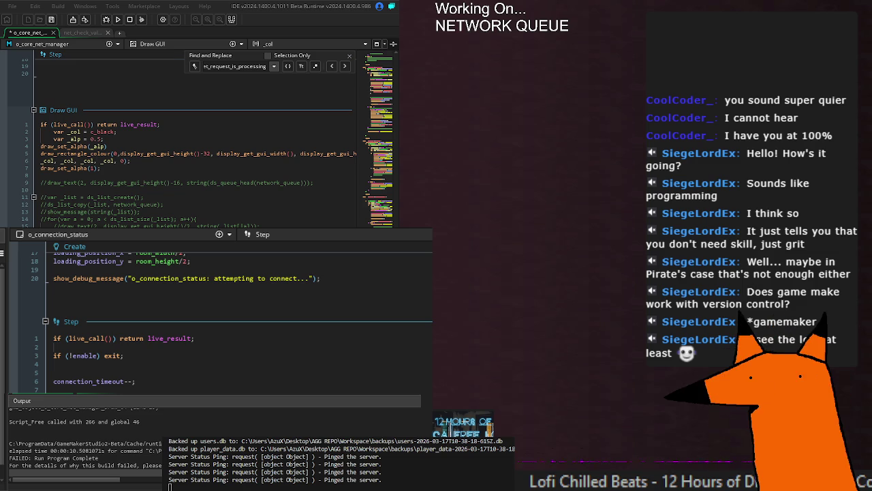
pyautogui.hotkey('ctrl', 's')
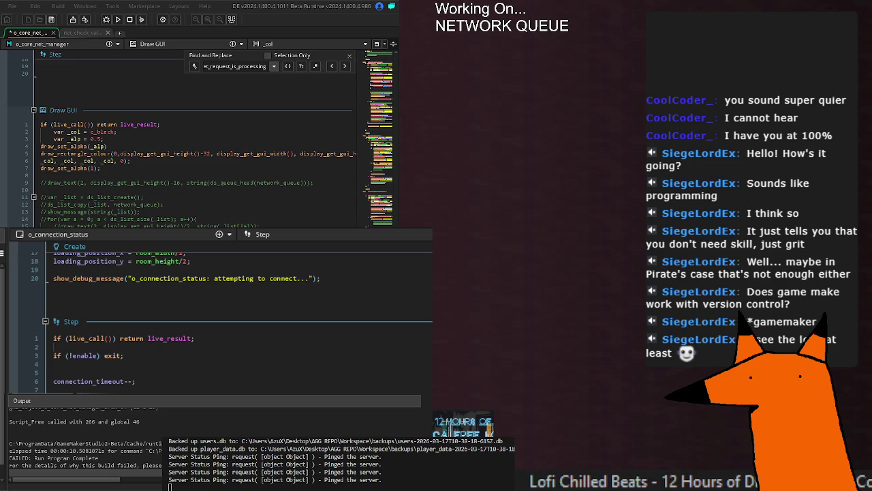
# Select the 0 argument of draw_rectangle_colour in the Draw GUI event.
pyautogui.doubleClick(115, 154)
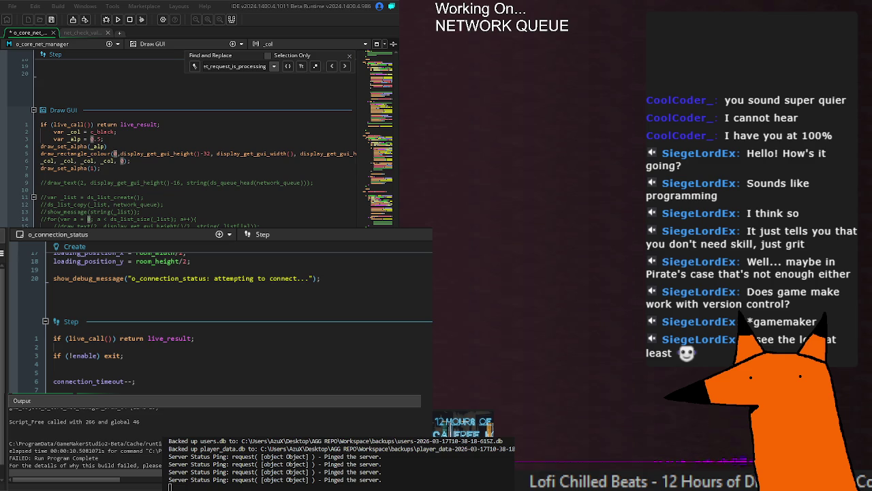
pyautogui.press('Right')
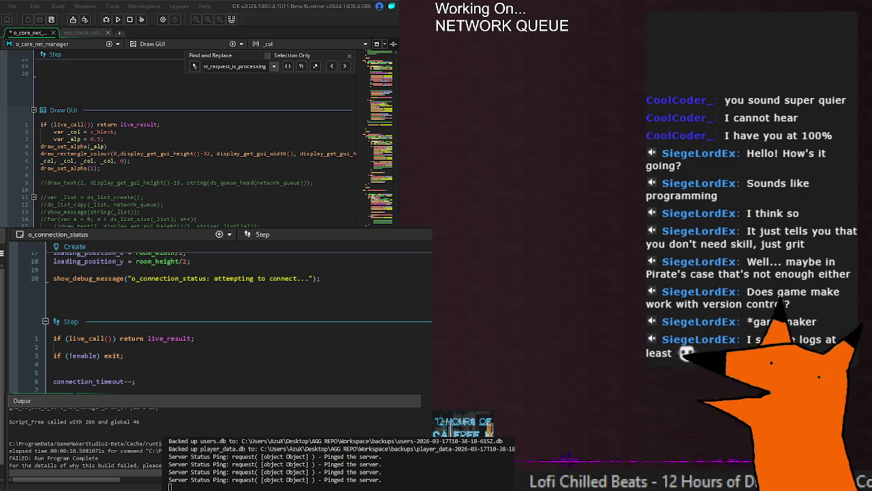
# Rerun past the undefined _key error to reach the login screen, then submit a login.
pyautogui.press('F5')
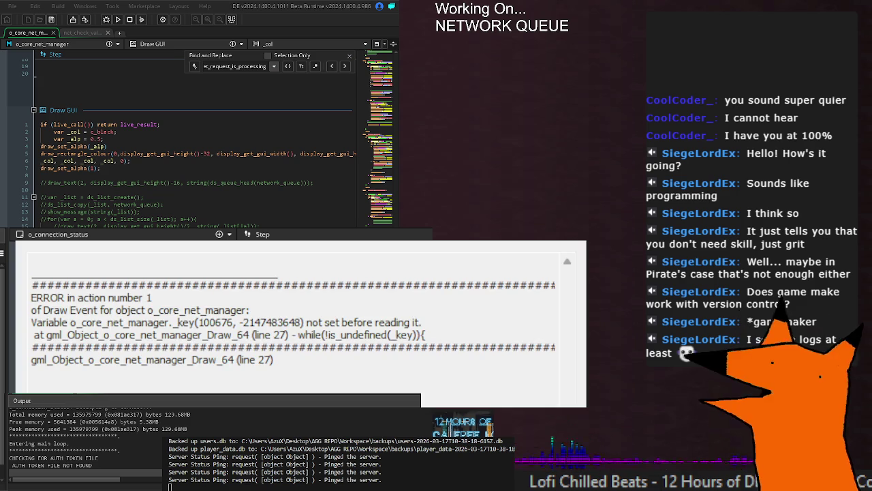
pyautogui.press('F5')
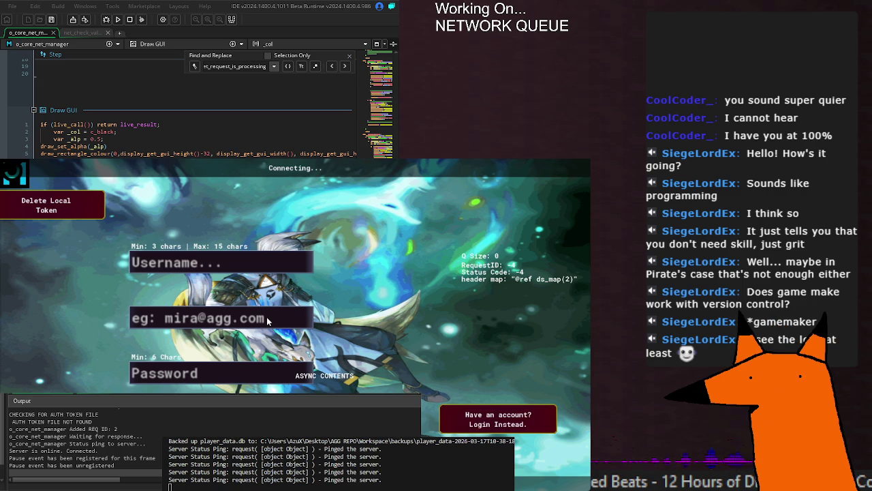
pyautogui.press('Return')
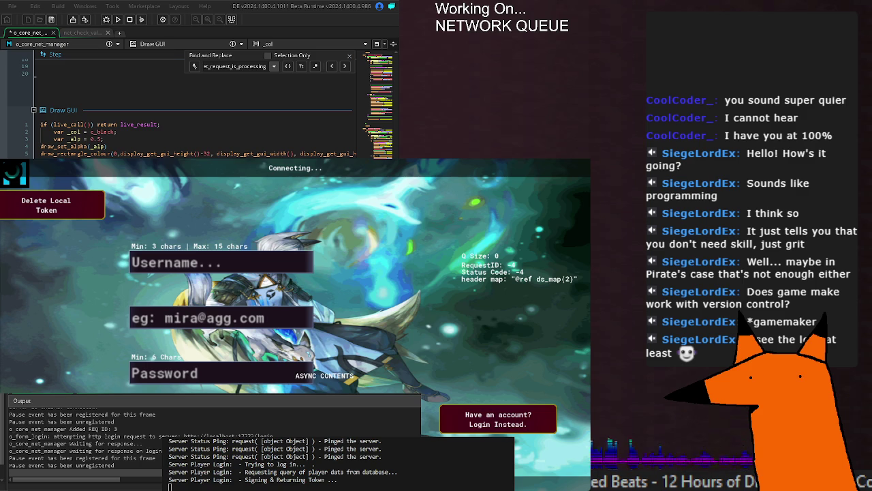
# Save the net manager code, close the game to start a new build, and save again.
pyautogui.hotkey('ctrl', 's')
pyautogui.press('F5')
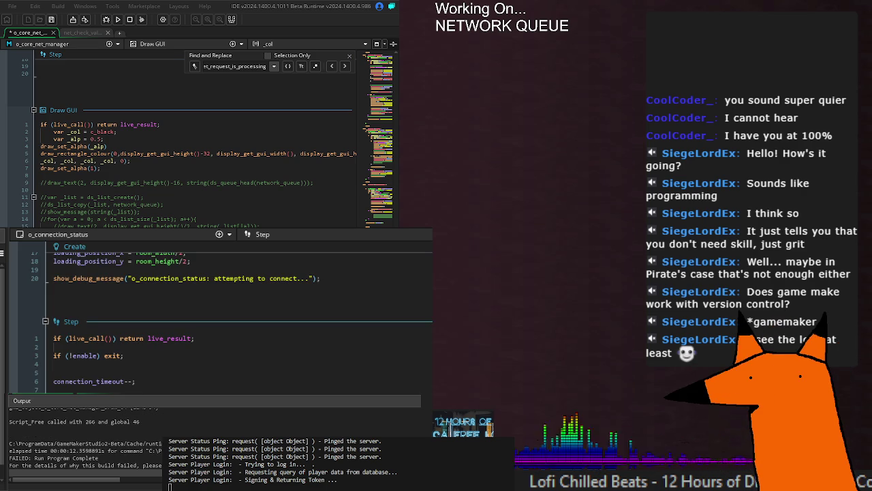
pyautogui.hotkey('ctrl', 's')
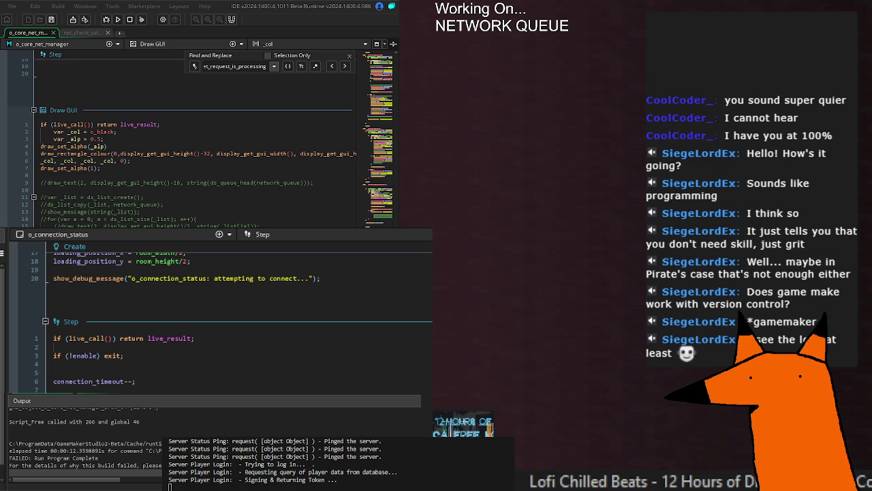
# Jump to the next net_request_is_processing match, scroll to the CHECK_NET_STATUS case, and build.
pyautogui.press('Return')
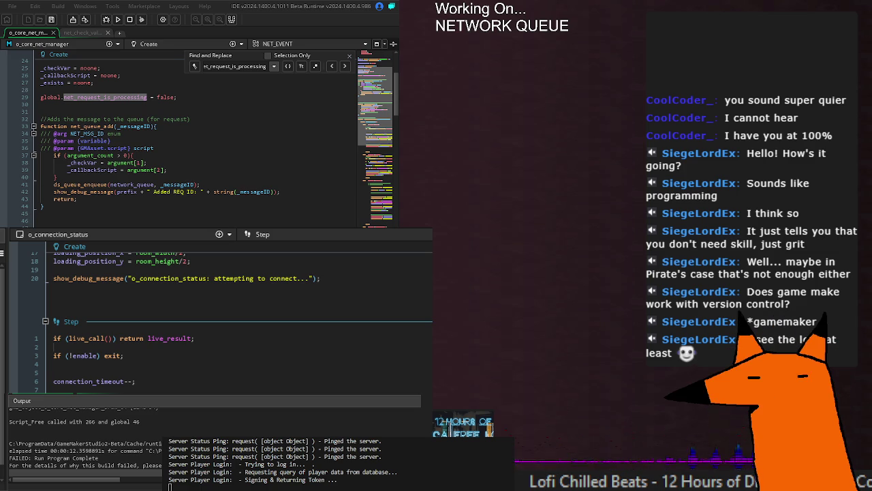
pyautogui.scroll(-20, 198, 137)
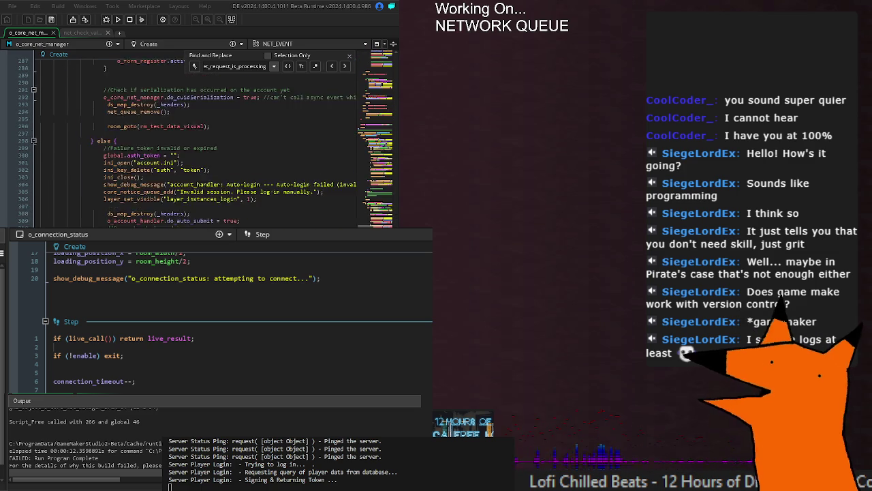
pyautogui.scroll(-6, 198, 137)
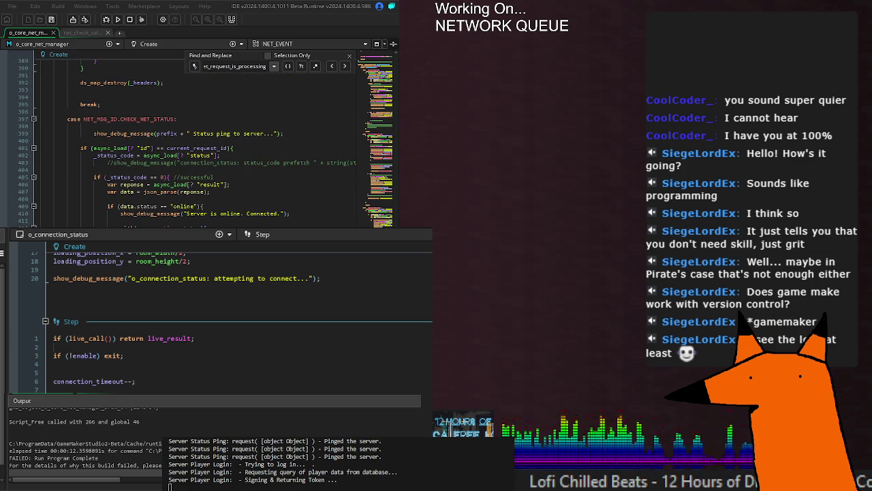
pyautogui.scroll(-4, 246, 218)
pyautogui.scroll(4, 246, 218)
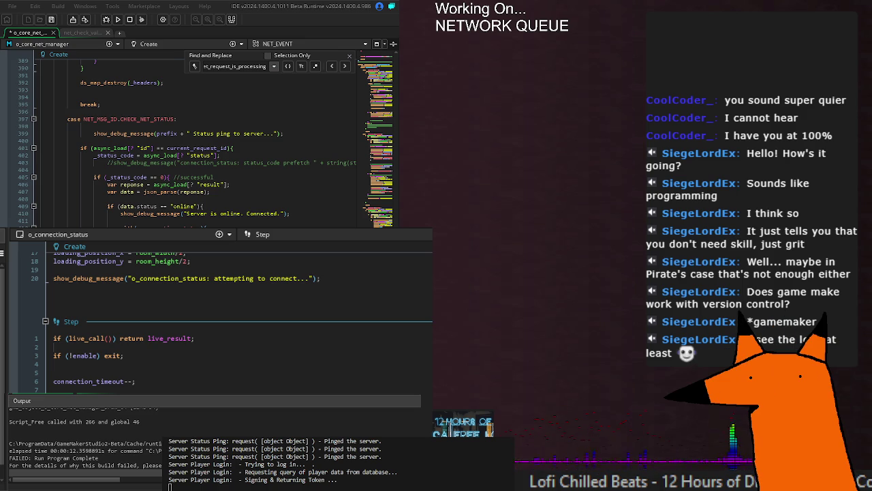
pyautogui.click(117, 20)
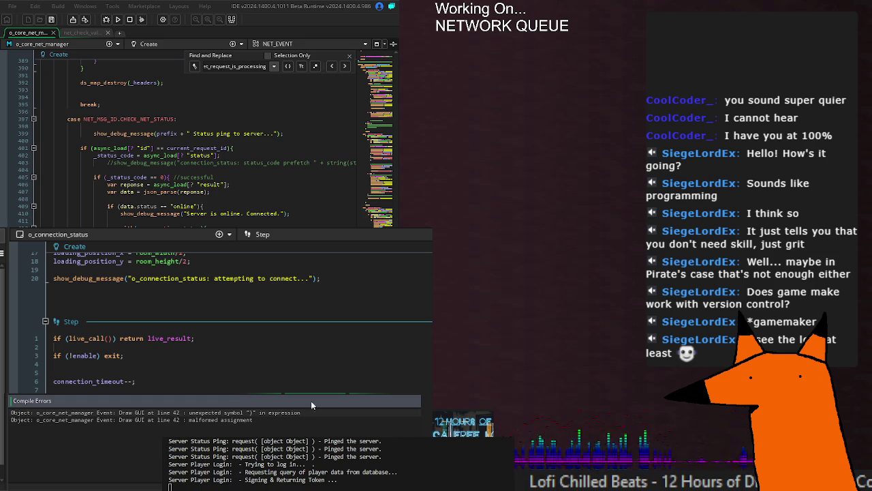
# Go to the first compile error at Draw GUI line 42, then rebuild and run after fixing it.
pyautogui.doubleClick(289, 410)
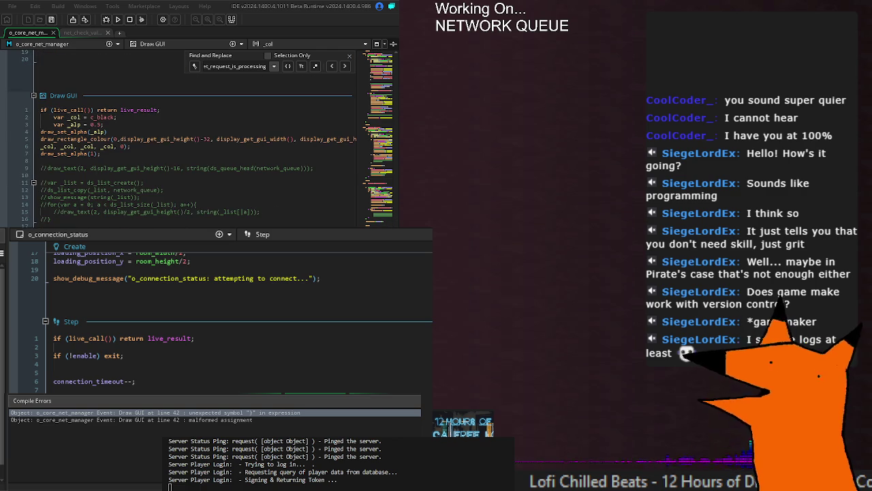
pyautogui.press('F5')
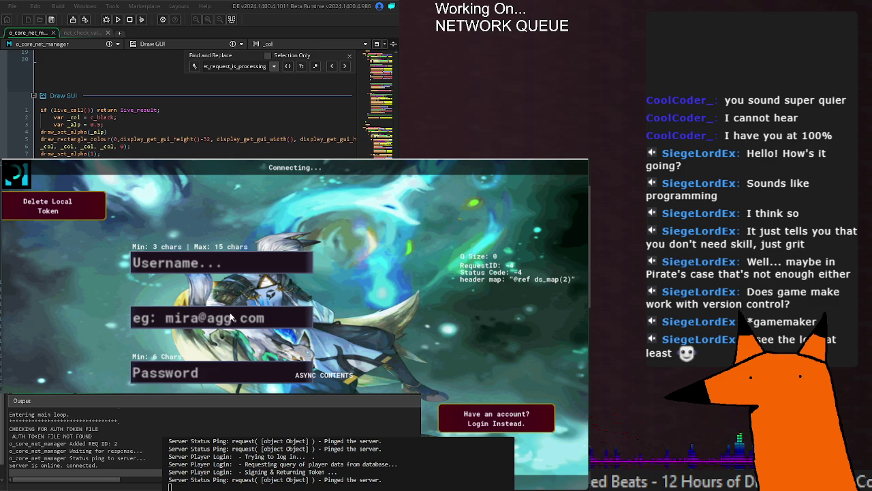
# Submit a login request from the running game's login form.
pyautogui.press('Return')
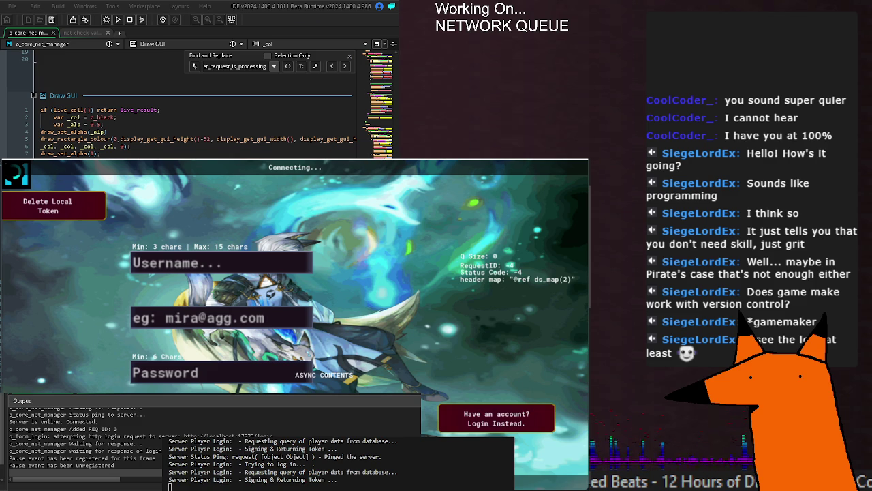
# Check the overlay's draw_text lines in Draw GUI, scroll up to CHECK_SERVER_VAR, and stop the game.
pyautogui.scroll(-4, 197, 123)
pyautogui.click(271, 138)
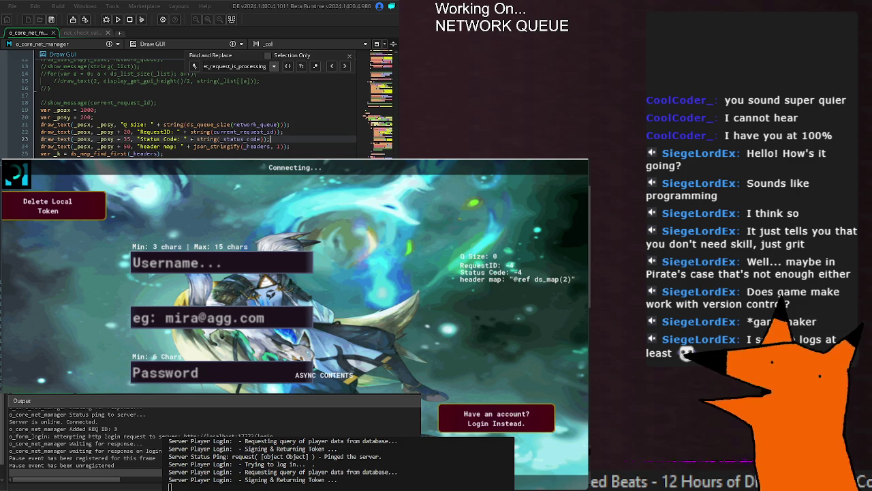
pyautogui.scroll(10, 197, 102)
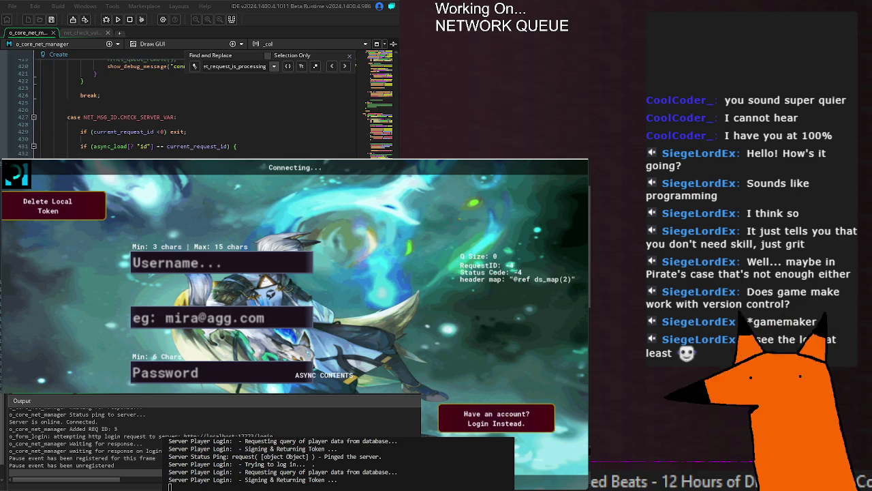
pyautogui.press('Escape')
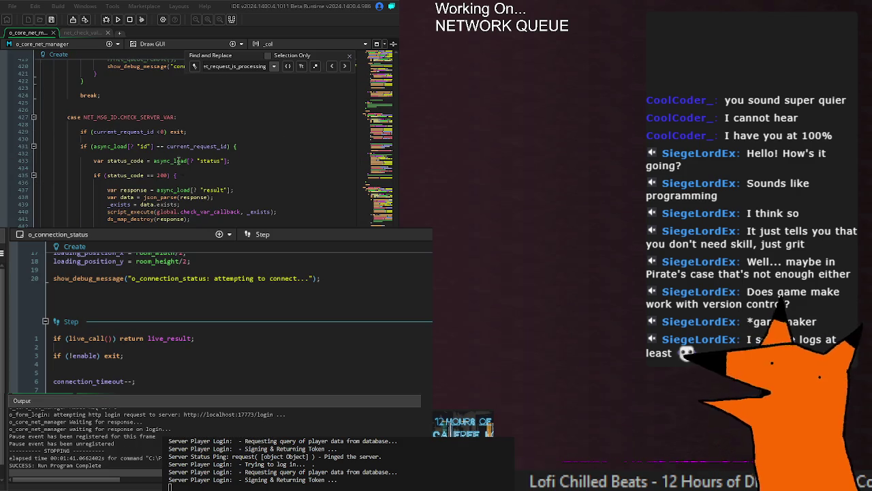
# Declare `_response = noone;` and `_data = noone;` after `_exists` in the Create event.
pyautogui.scroll(2, 134, 211)
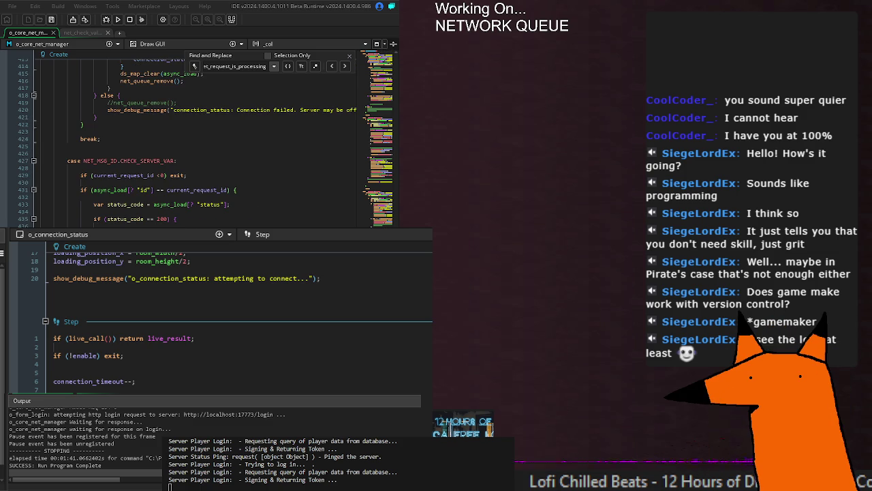
pyautogui.scroll(20, 204, 136)
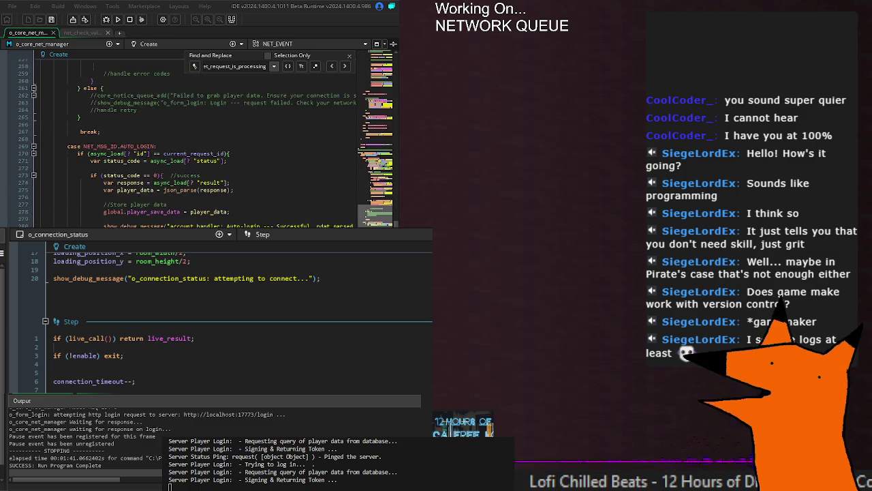
pyautogui.scroll(5, 205, 136)
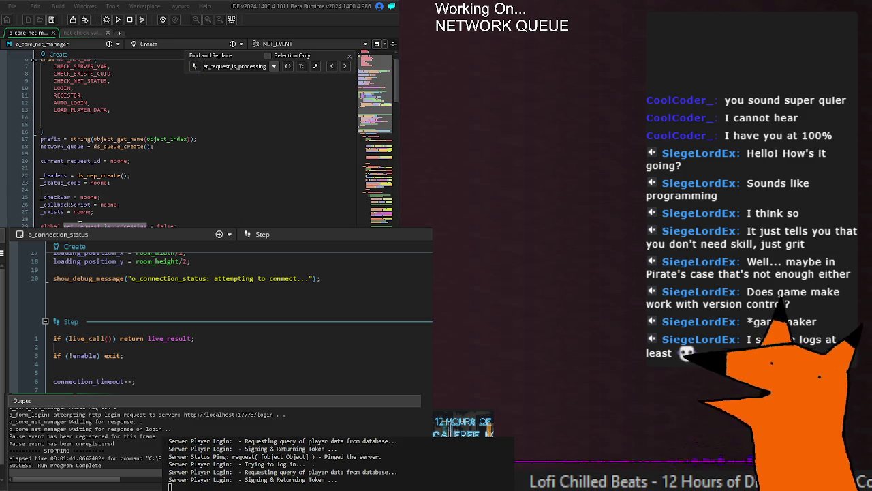
pyautogui.scroll(3, 205, 136)
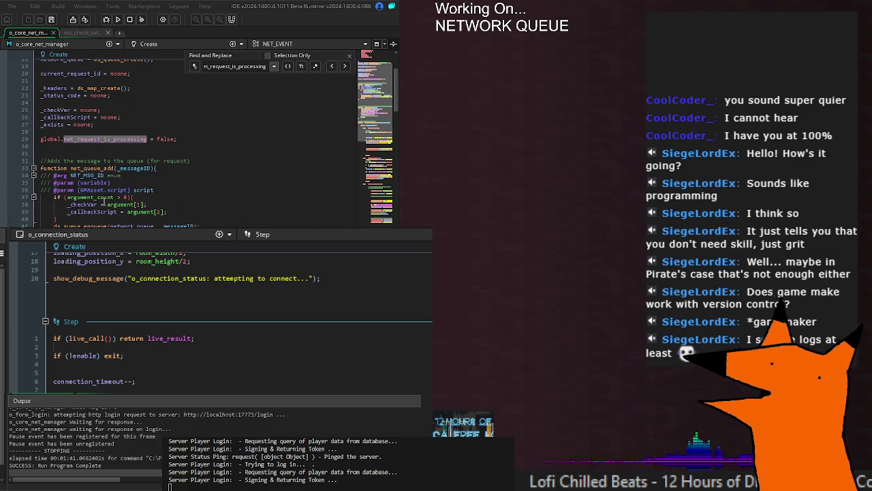
pyautogui.click(115, 131)
pyautogui.press('BackSpace')
pyautogui.write('_re')
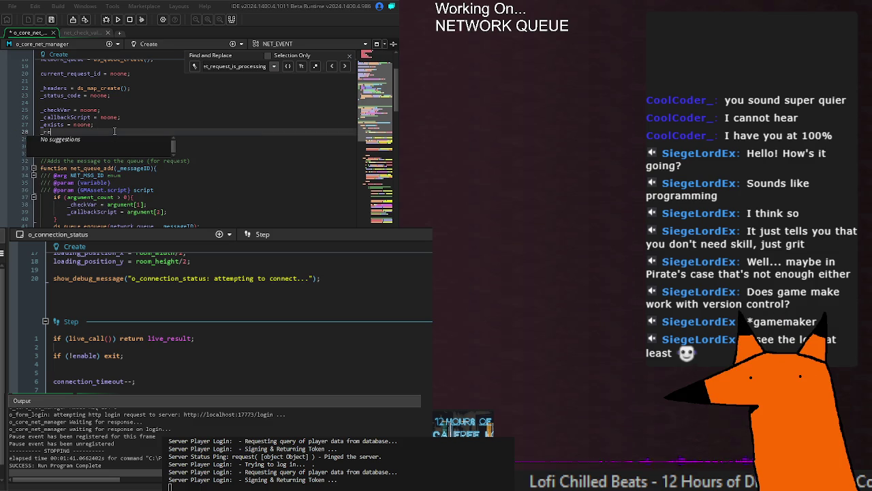
pyautogui.write('sponse = noone;')
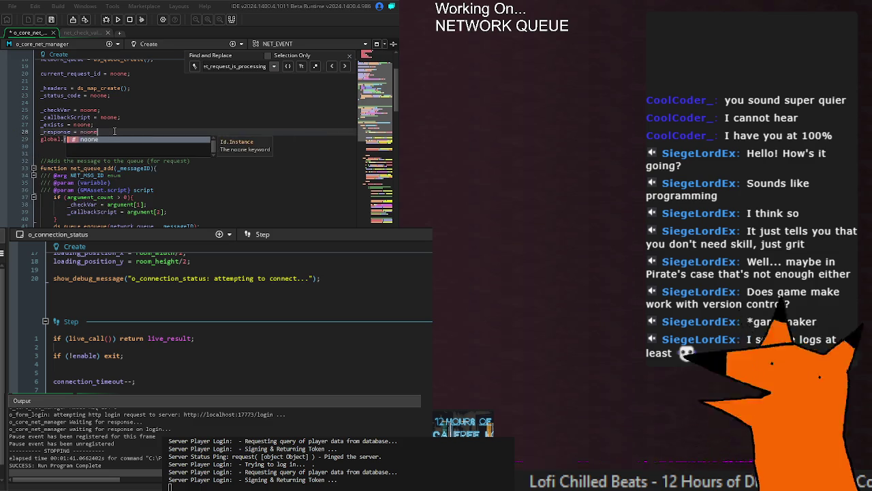
pyautogui.press('Return')
pyautogui.write('_data = noone;')
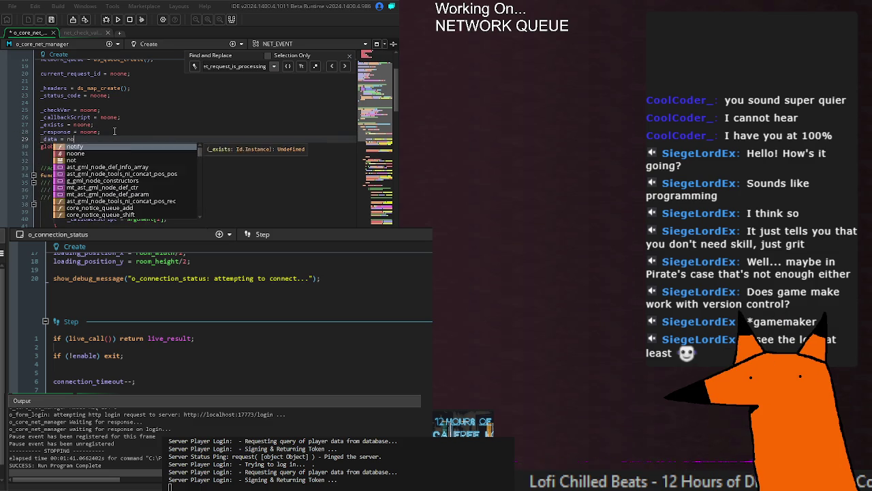
pyautogui.press('Return')
# Reset `_response` and `_data` to noone in net_queue_remove, then save.
pyautogui.scroll(-8, 102, 150)
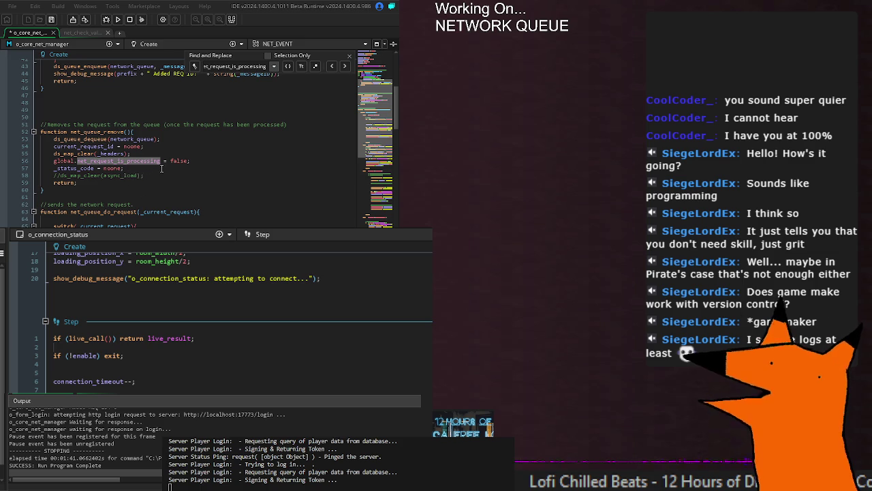
pyautogui.tripleClick(150, 175)
pyautogui.write('_response = noon')
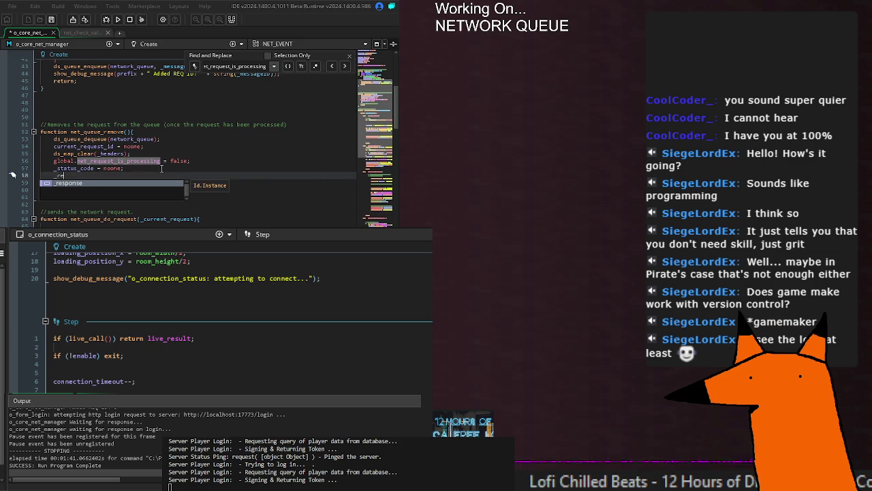
pyautogui.write('e;')
pyautogui.press('Return')
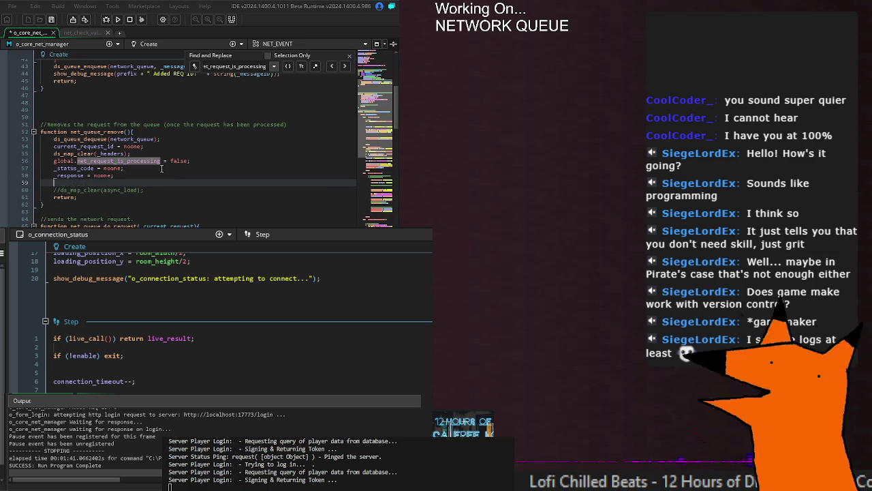
pyautogui.write('_data = noone;')
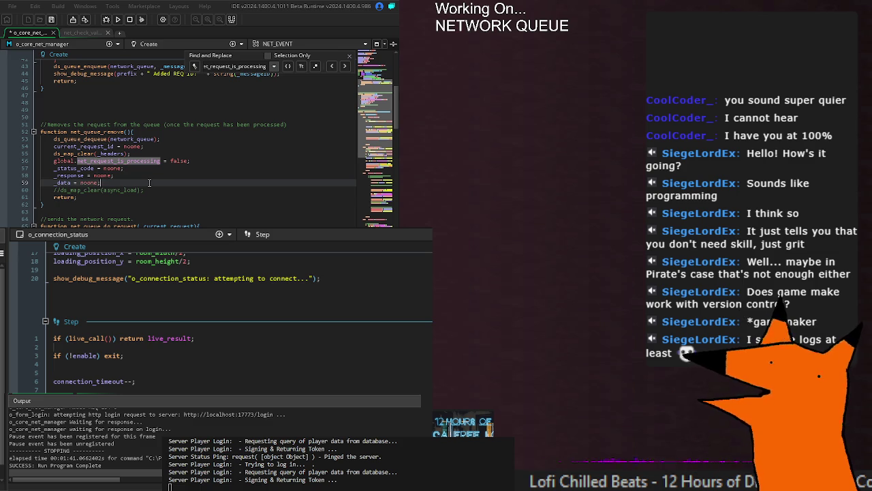
pyautogui.hotkey('ctrl', 's')
pyautogui.scroll(-2, 125, 181)
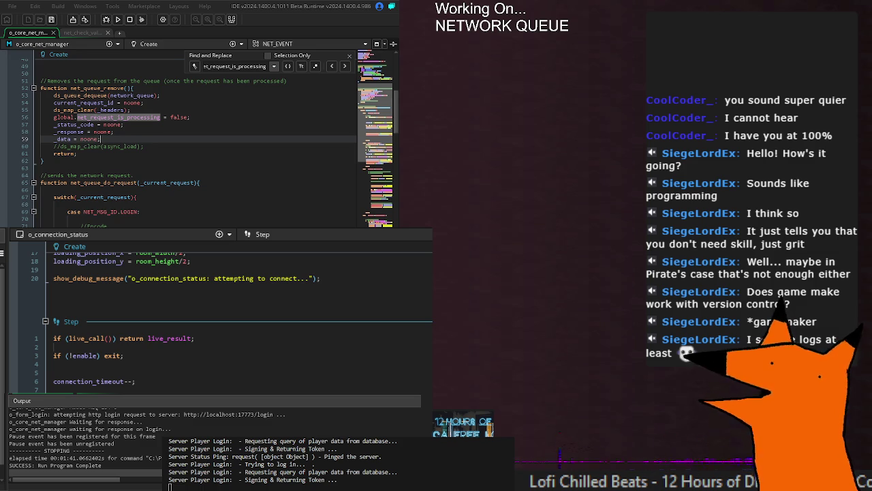
# In the LOGIN case, store async_load's result in _response instead of a local, and parse _response.
pyautogui.press('F3')
pyautogui.press('F3')
pyautogui.press('F3')
pyautogui.press('F3')
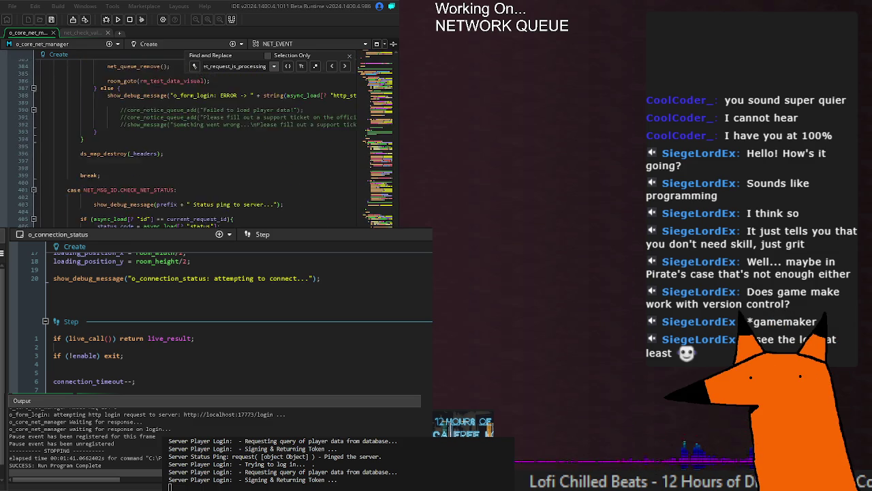
pyautogui.scroll(20, 198, 136)
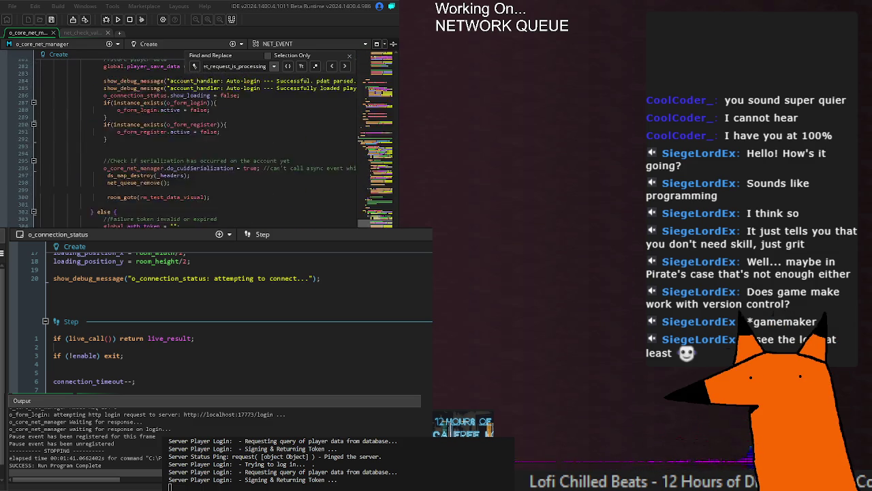
pyautogui.scroll(-3, 190, 218)
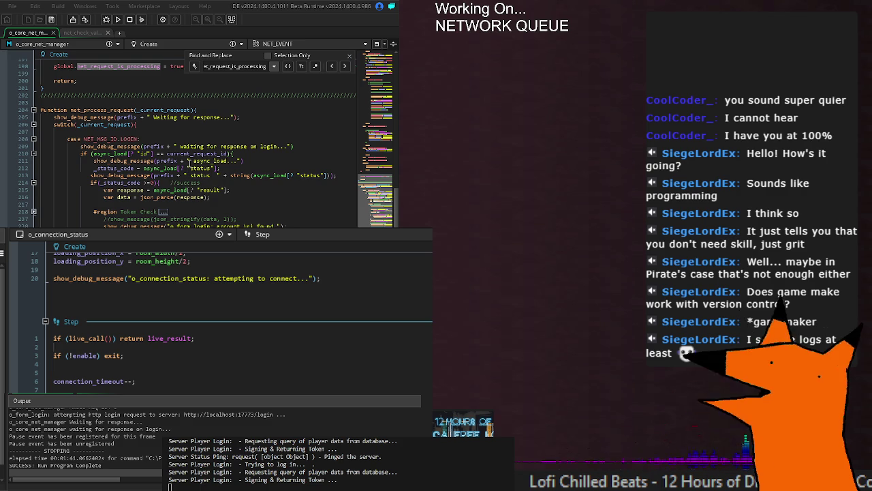
pyautogui.click(127, 190)
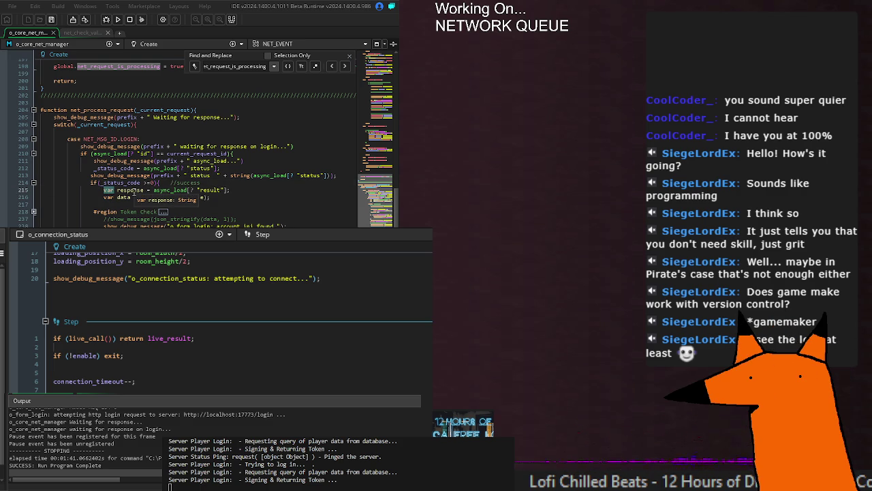
pyautogui.click(105, 191)
pyautogui.press('Delete')
pyautogui.press('Delete')
pyautogui.press('Delete')
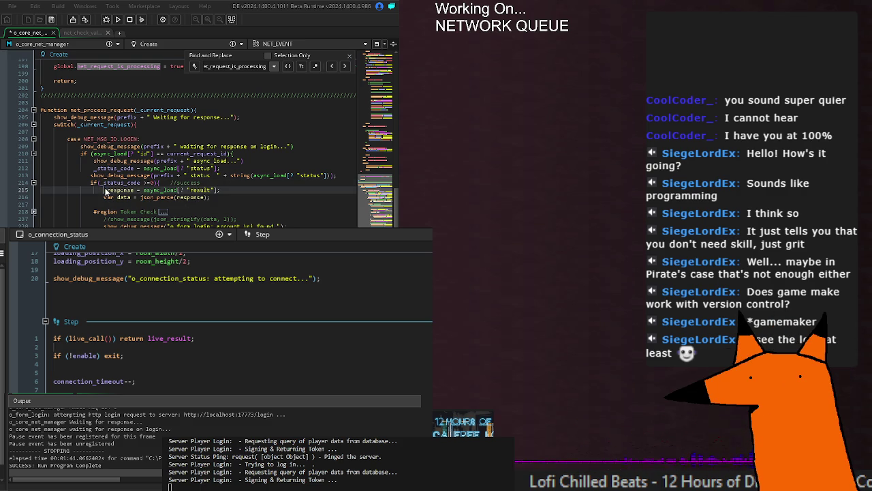
pyautogui.write('_')
pyautogui.click(178, 160)
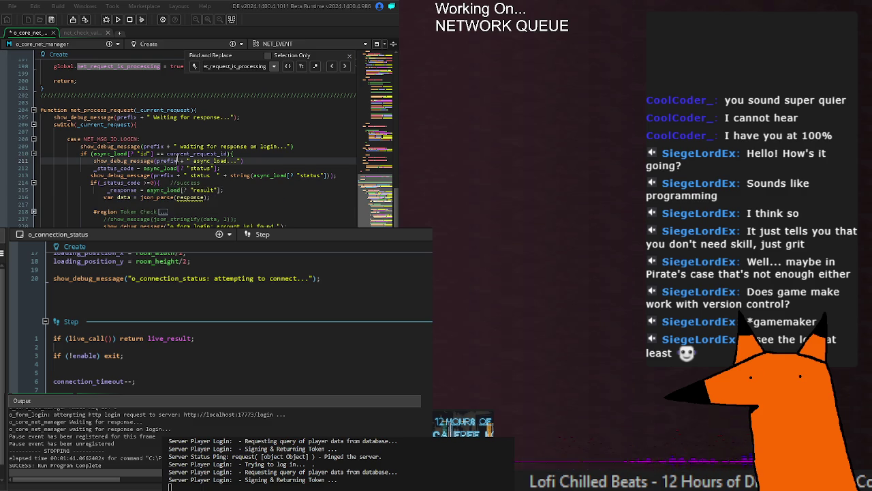
pyautogui.click(128, 190)
pyautogui.click(179, 197)
pyautogui.write('_')
pyautogui.click(237, 203)
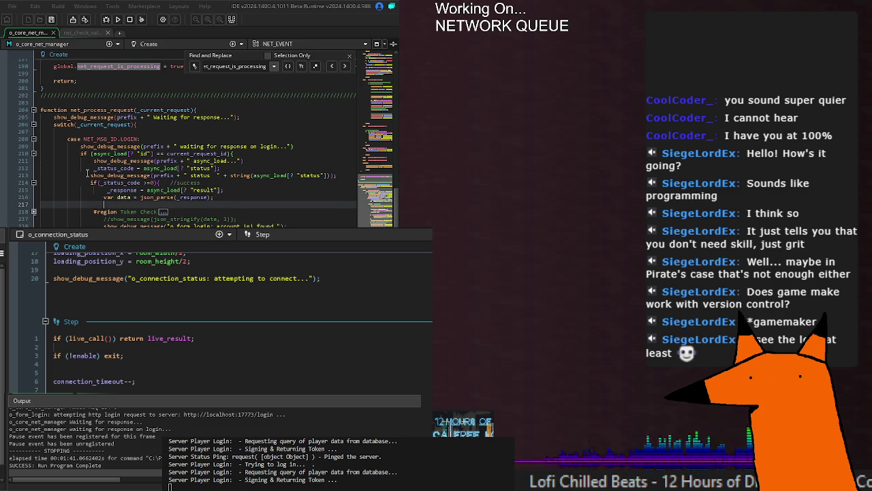
# Remove var from the data line so the json_parse result goes into _data.
pyautogui.moveTo(104, 196); pyautogui.dragTo(109, 202)
pyautogui.click(106, 197)
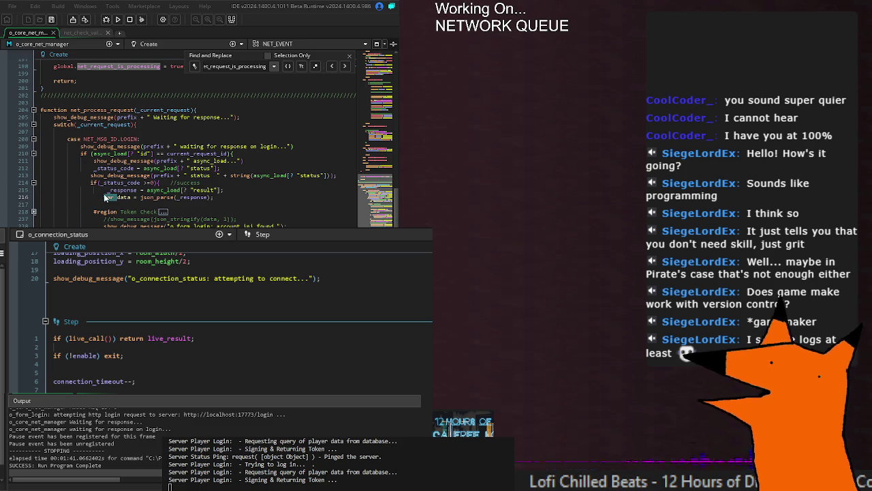
pyautogui.press('Delete')
pyautogui.press('Delete')
pyautogui.press('Delete')
pyautogui.write('_')
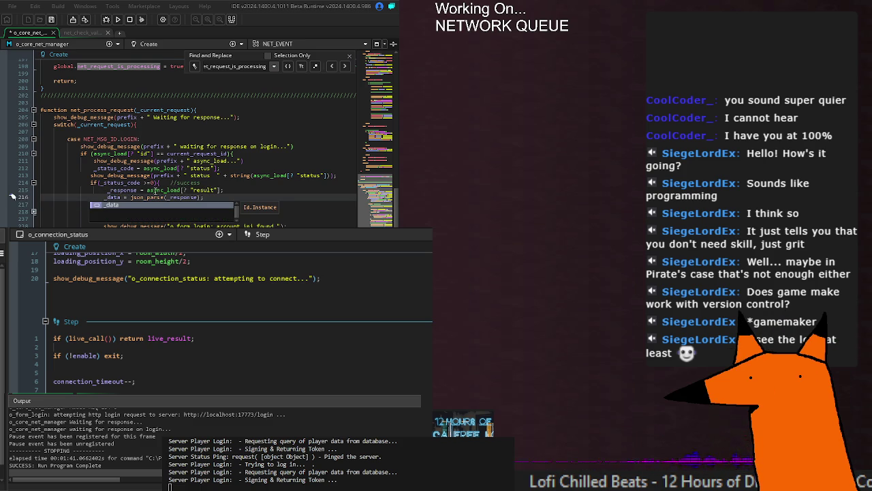
pyautogui.click(103, 197)
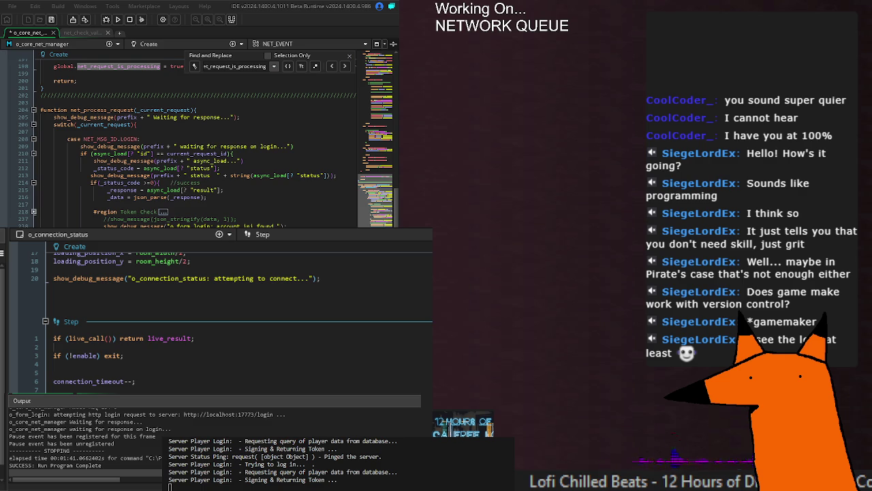
pyautogui.scroll(-2, 198, 143)
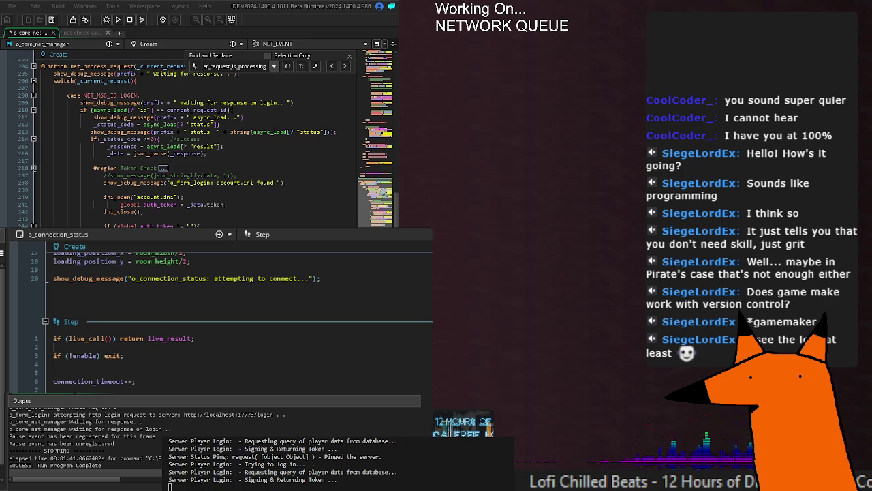
# In CHECK_NET_STATUS, turn the local reponse declaration on line 410 into the shared _reponse.
pyautogui.scroll(-15, 198, 143)
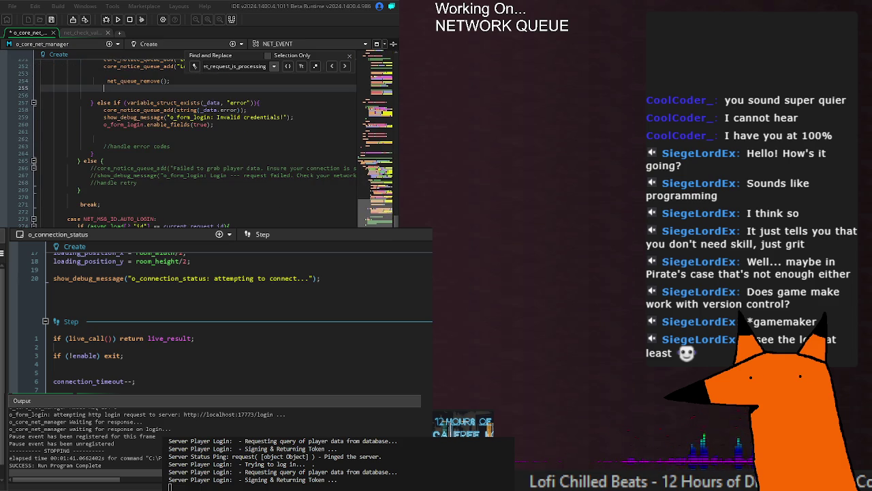
pyautogui.scroll(-20, 197, 143)
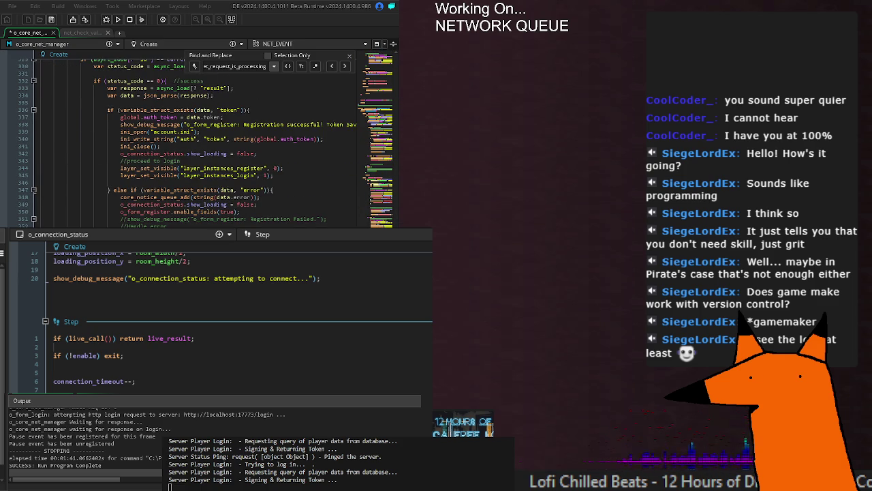
pyautogui.scroll(8, 198, 143)
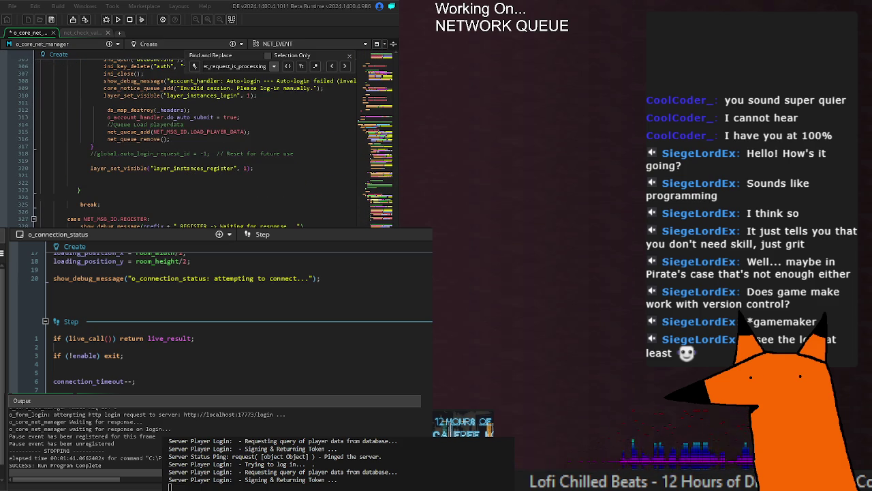
pyautogui.scroll(-20, 197, 143)
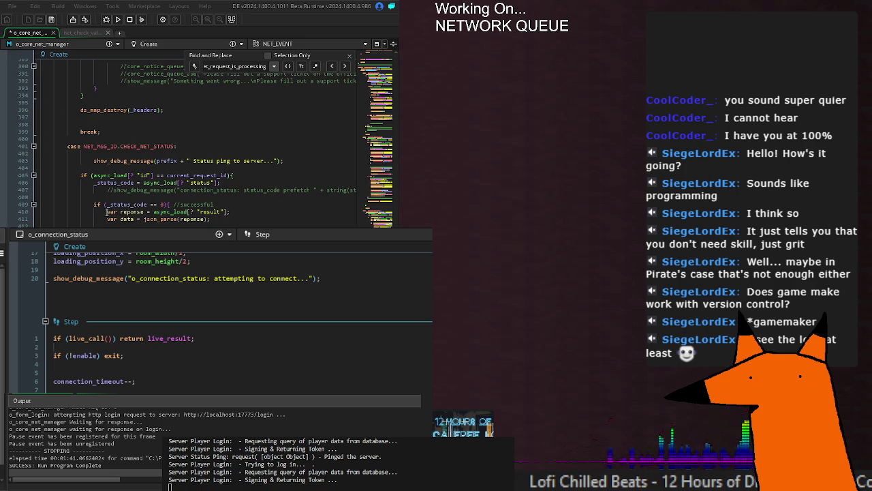
pyautogui.click(121, 212)
pyautogui.press('BackSpace')
pyautogui.press('BackSpace')
pyautogui.press('BackSpace')
pyautogui.write('_')
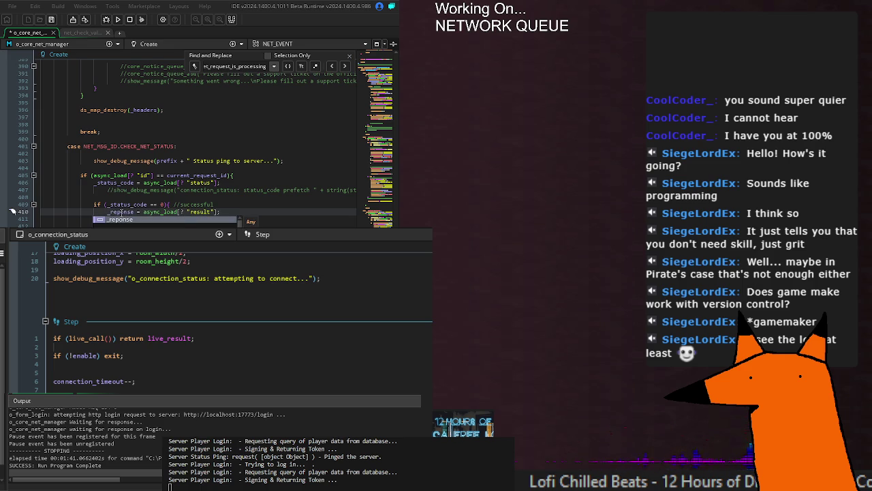
pyautogui.press('BackSpace')
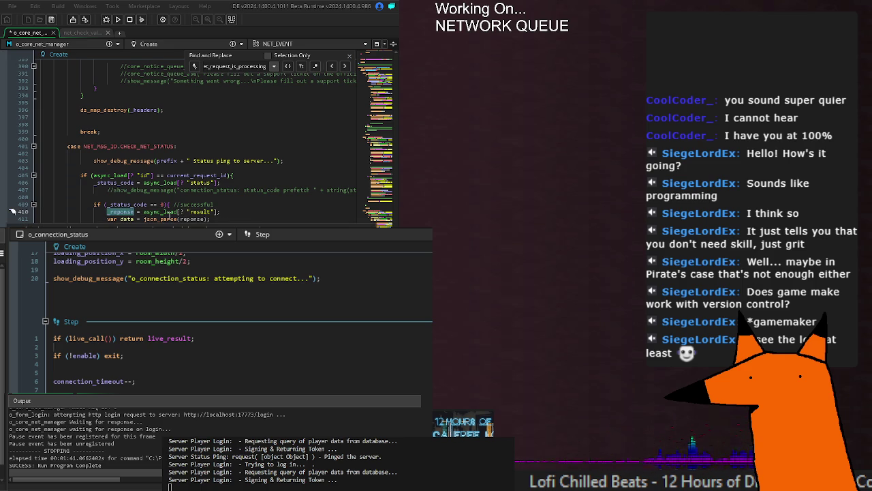
pyautogui.write('_')
# Assign json_parse(_reponse) into _data instead of a local data variable, and save.
pyautogui.press('Down')
pyautogui.press('BackSpace')
pyautogui.press('BackSpace')
pyautogui.press('BackSpace')
pyautogui.write('_')
pyautogui.click(179, 212)
pyautogui.click(171, 219)
pyautogui.write('_')
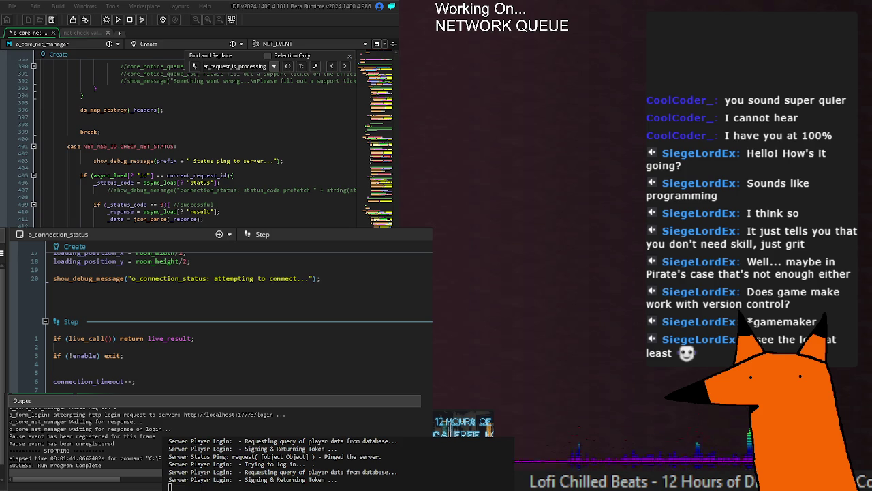
pyautogui.hotkey('ctrl', 's')
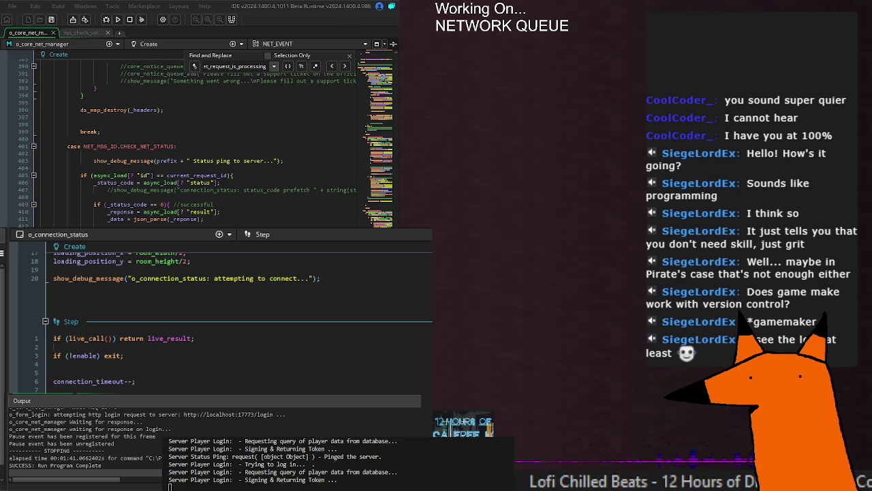
pyautogui.press('F5')
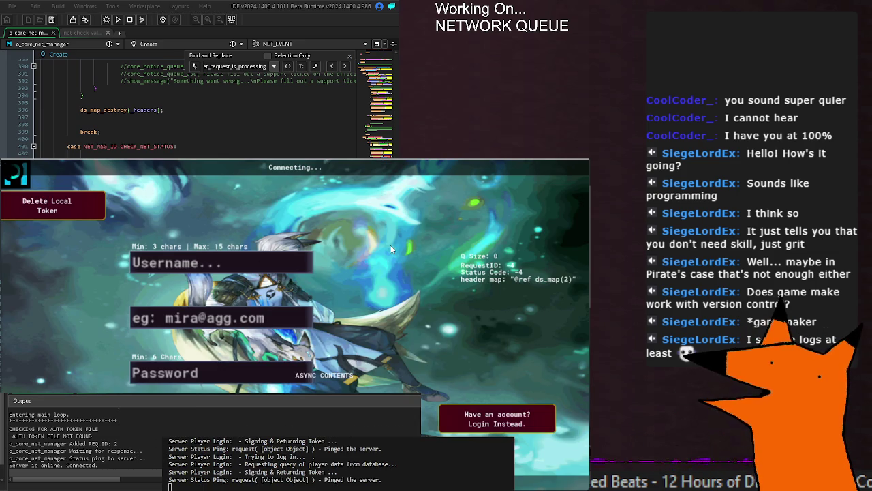
pyautogui.hotkey('shift', 'F5')
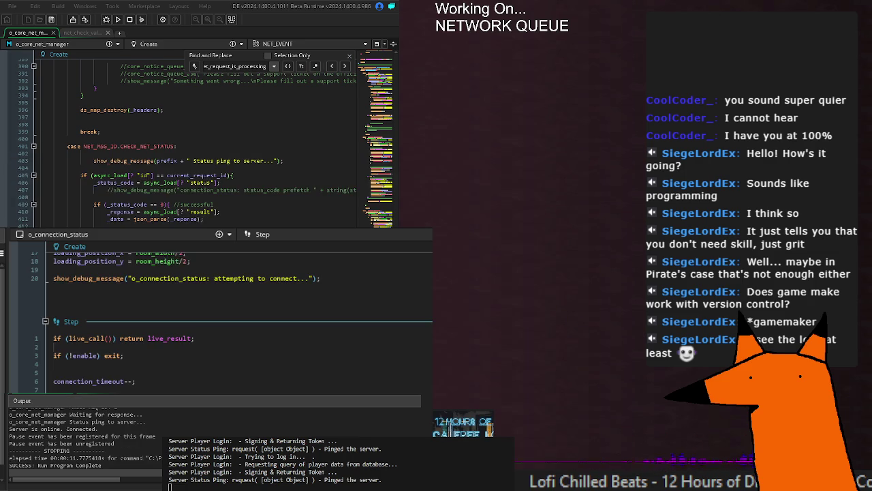
pyautogui.scroll(-10, 191, 136)
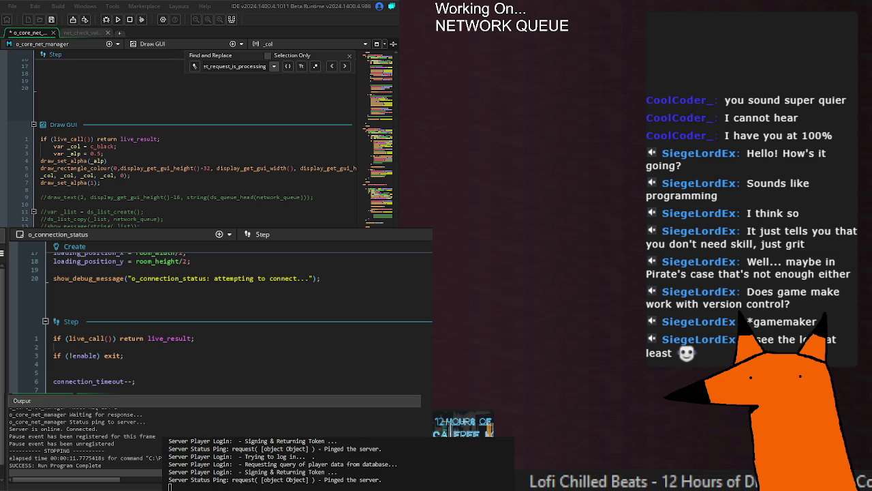
# Build and run the game with F5 to test the Draw GUI queue overlay.
pyautogui.press('F5')
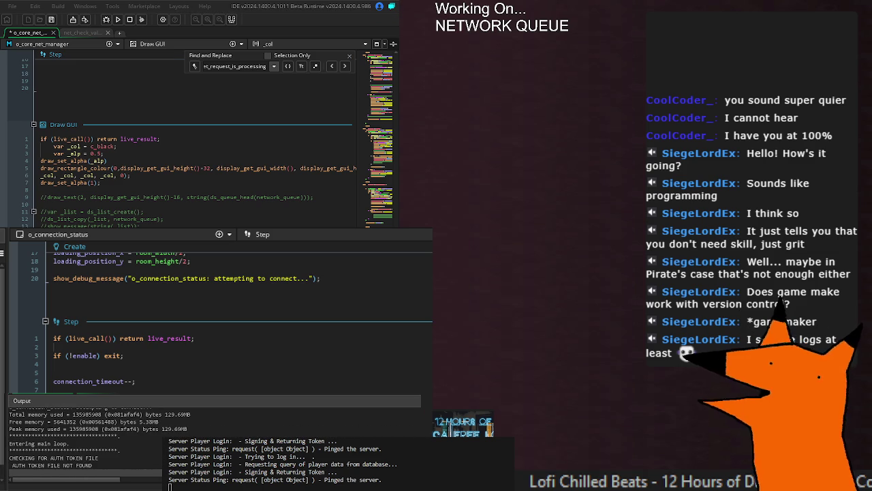
pyautogui.press('F5')
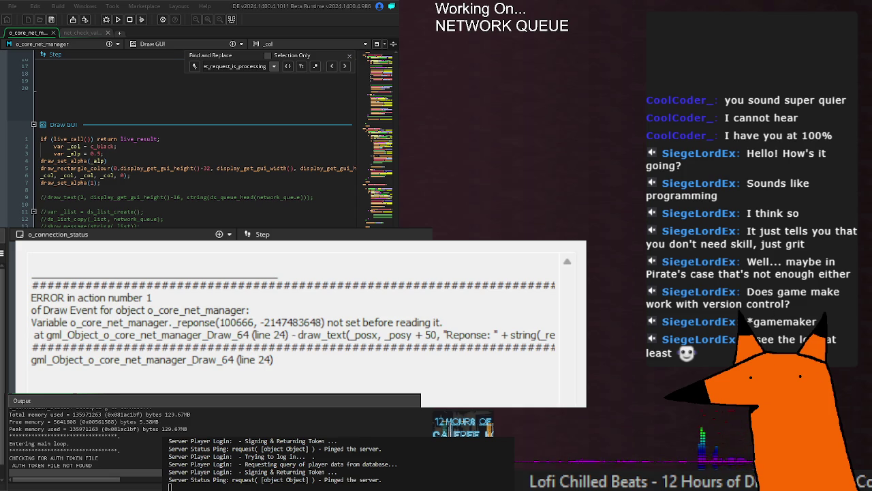
# Dismiss the _reponse runtime error, revisit the Create event code, and rebuild the game.
pyautogui.press('Escape')
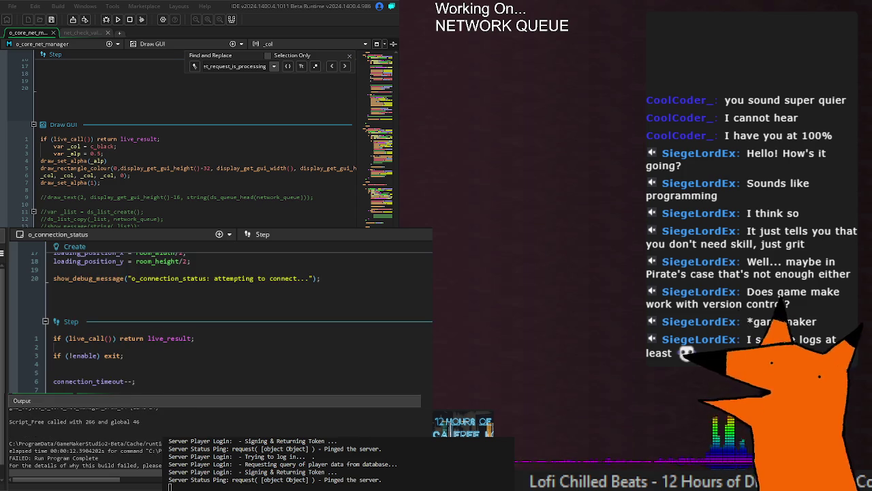
pyautogui.scroll(10, 197, 136)
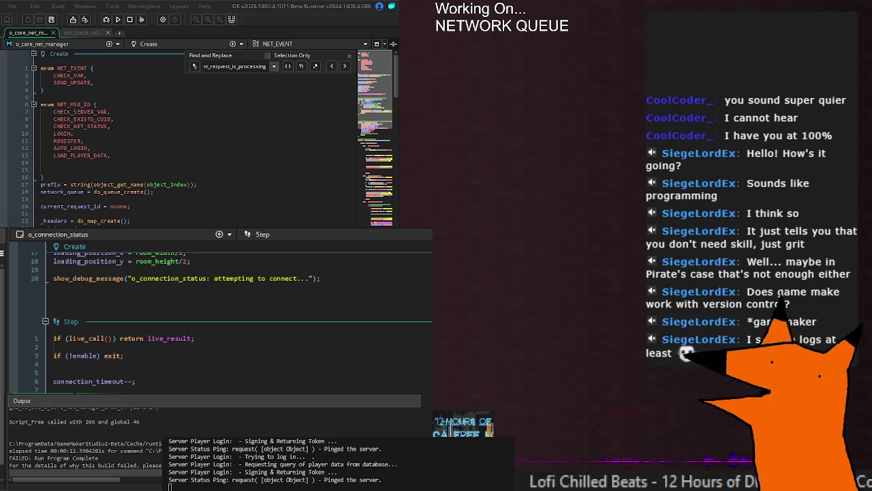
pyautogui.press('Return')
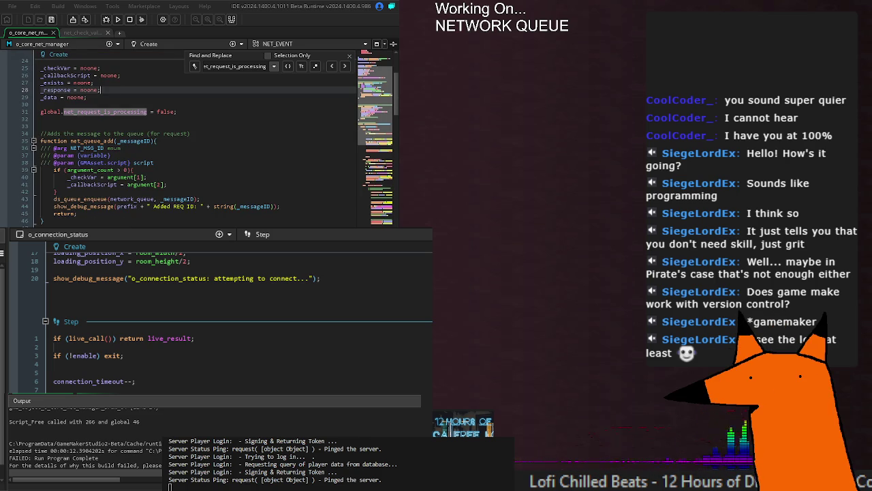
pyautogui.scroll(-8, 12, 133)
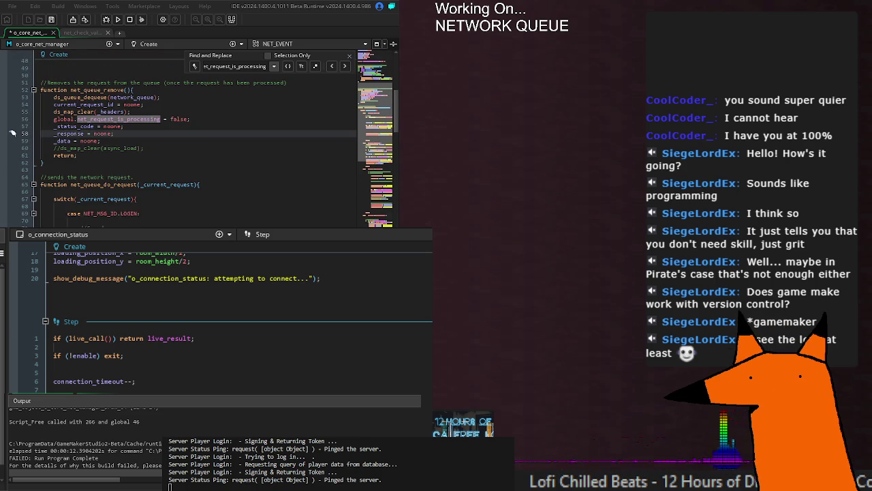
pyautogui.scroll(-20, 12, 133)
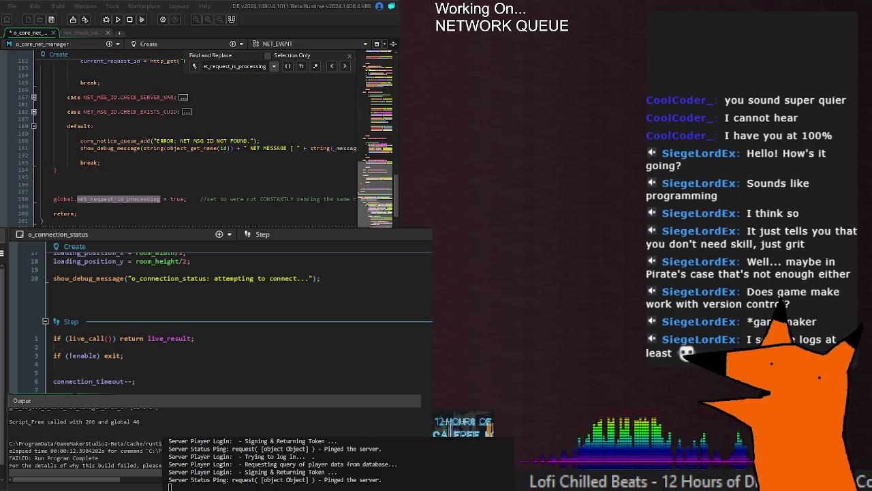
pyautogui.scroll(-20, 13, 133)
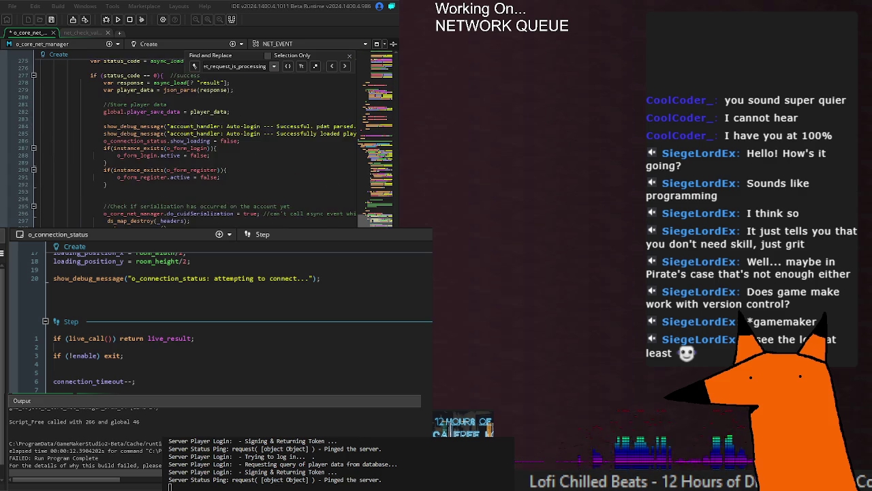
pyautogui.scroll(-18, 198, 143)
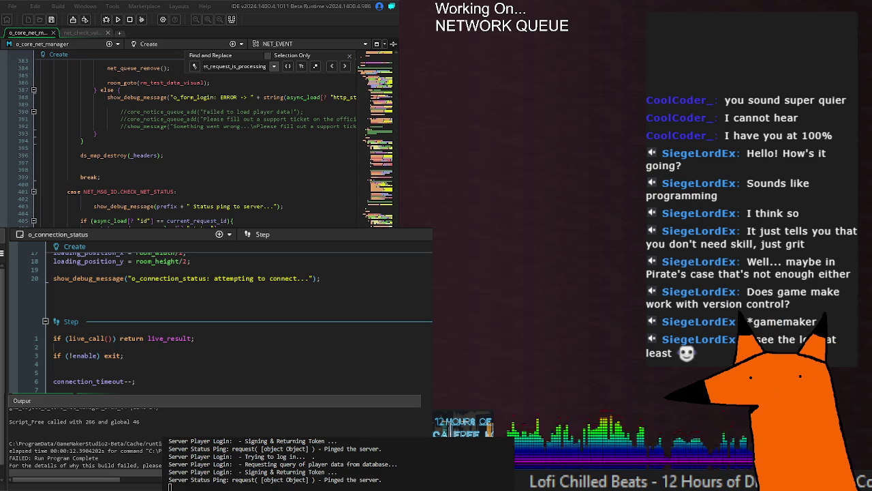
pyautogui.press('F5')
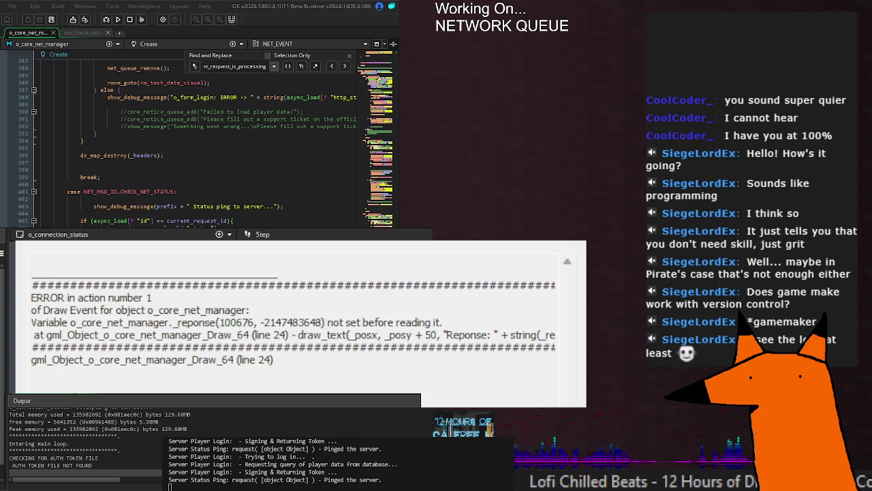
# Close the failed run's _reponse error window and start a fresh build from the Draw GUI code.
pyautogui.doubleClick(177, 322)
pyautogui.doubleClick(443, 335)
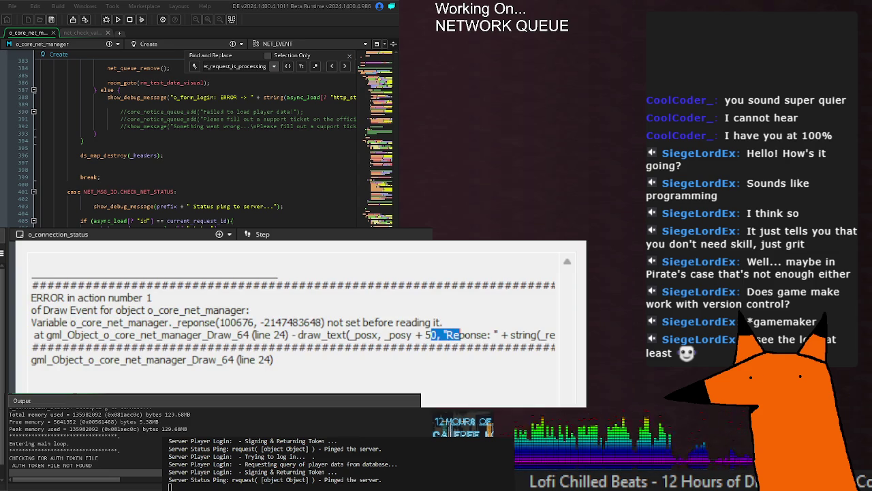
pyautogui.press('Escape')
pyautogui.scroll(-18, 204, 143)
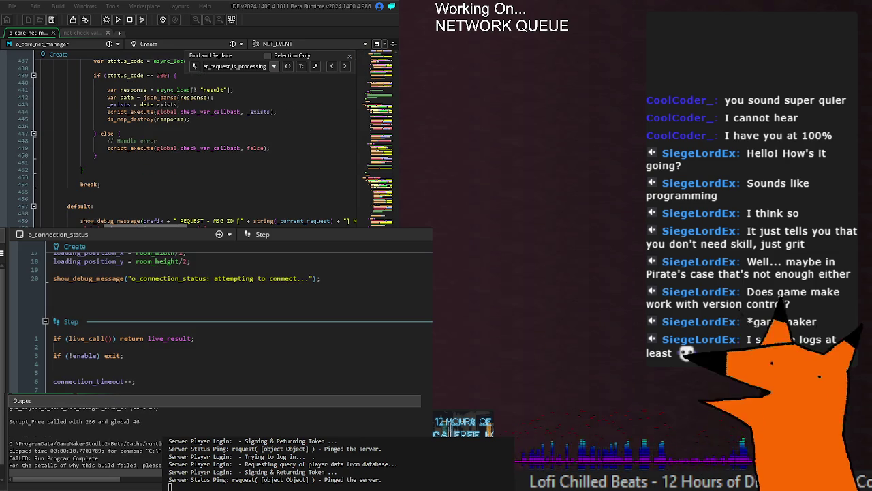
pyautogui.press('Return')
pyautogui.press('Return')
pyautogui.scroll(-3, 198, 136)
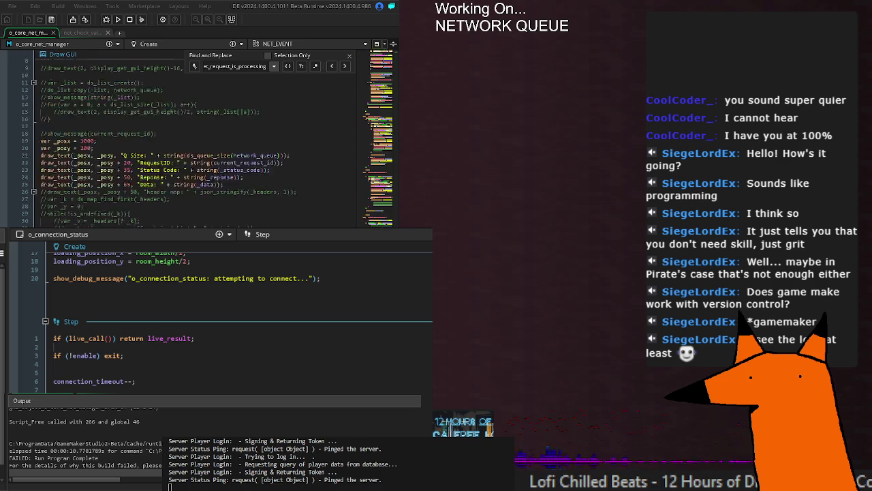
pyautogui.click(64, 145)
pyautogui.press('F5')
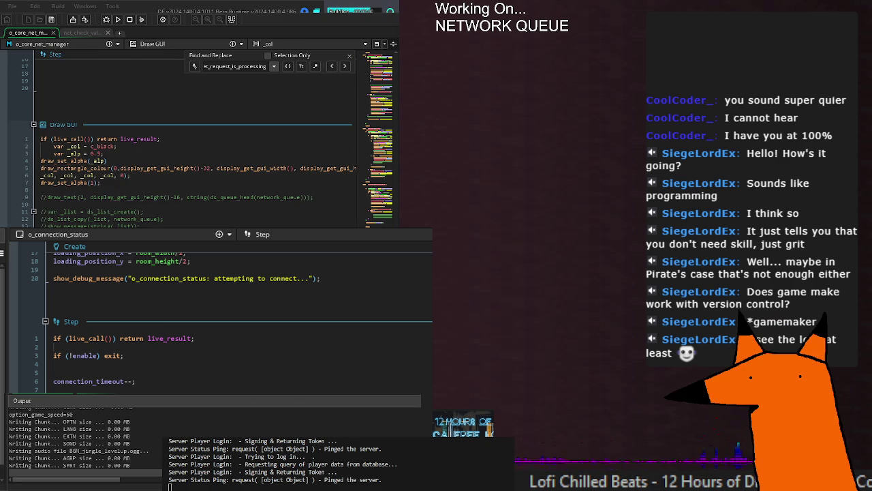
# Submit a login attempt on the running game's login screen while the queue overlay shows.
pyautogui.scroll(10, 198, 136)
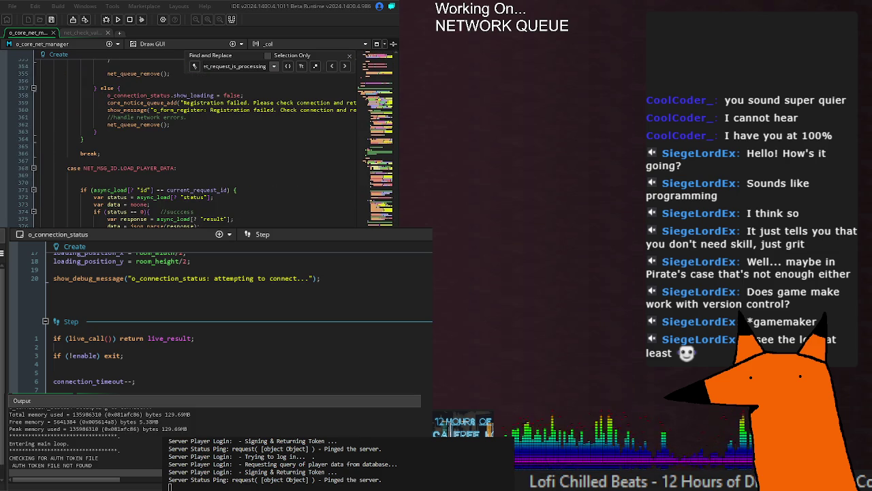
pyautogui.scroll(14, 198, 143)
pyautogui.scroll(16, 198, 136)
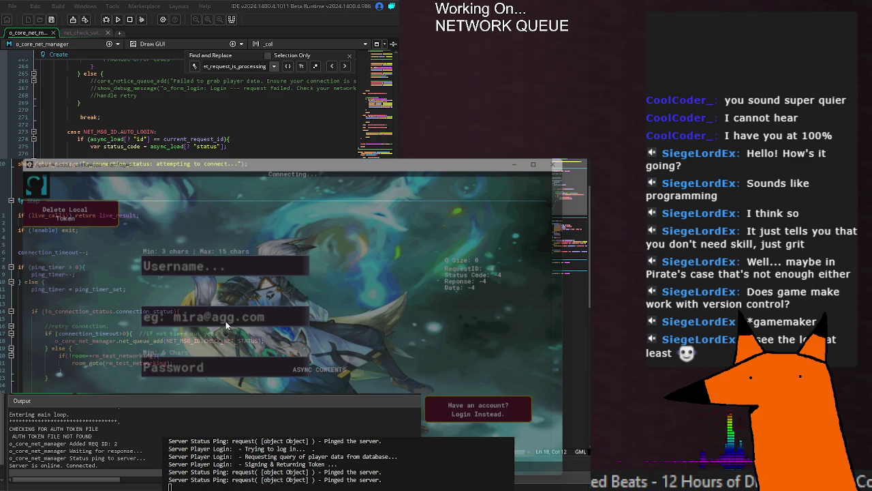
pyautogui.press('Return')
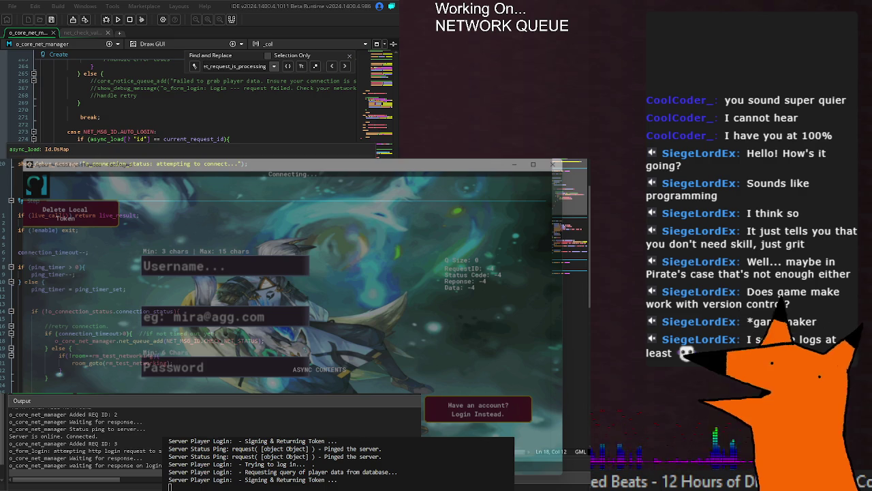
pyautogui.click(246, 139)
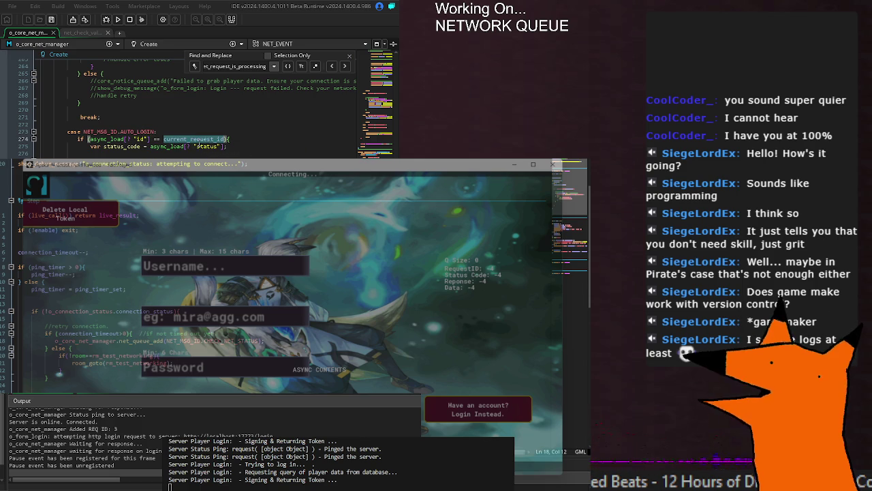
# Search the net manager code for current_request_id and jump to its declaration on line 20.
pyautogui.scroll(20, 196, 139)
pyautogui.scroll(-20, 196, 109)
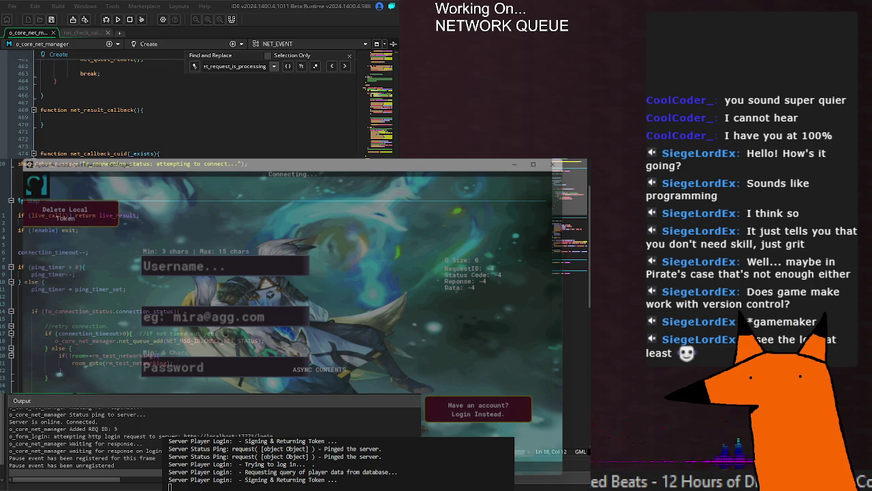
pyautogui.scroll(-4, 196, 109)
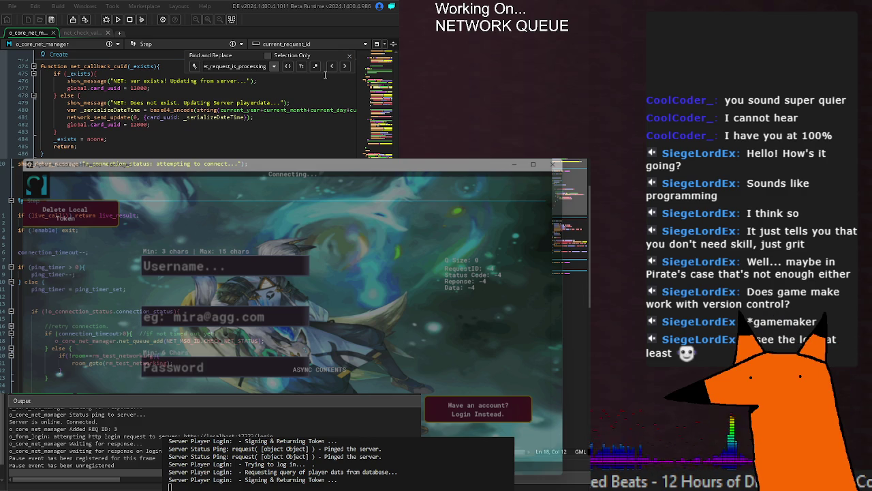
pyautogui.click(349, 56)
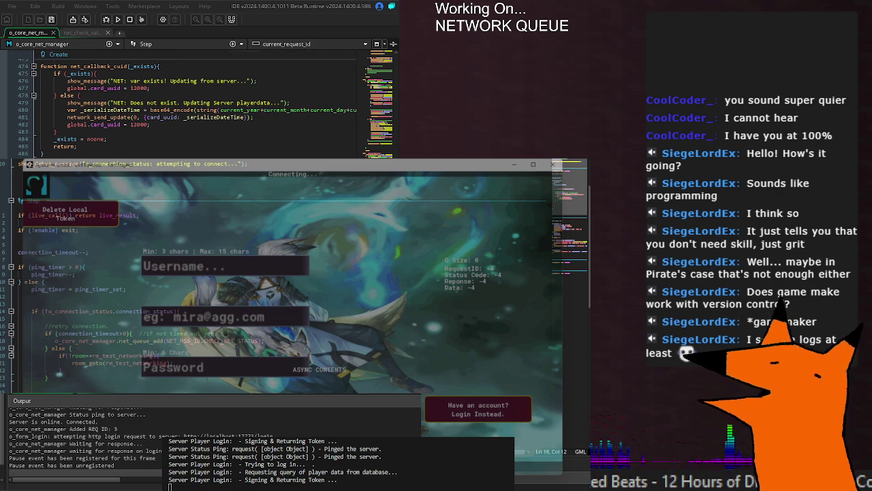
pyautogui.hotkey('ctrl', 'f')
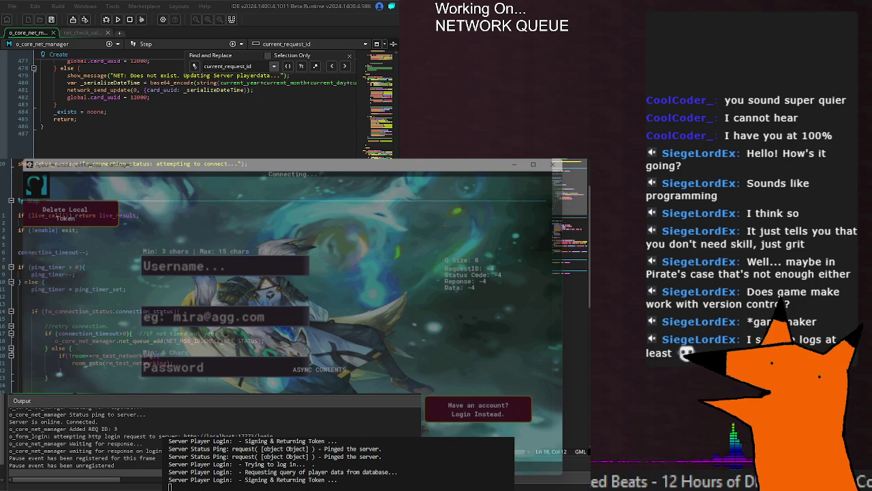
pyautogui.scroll(20, 198, 102)
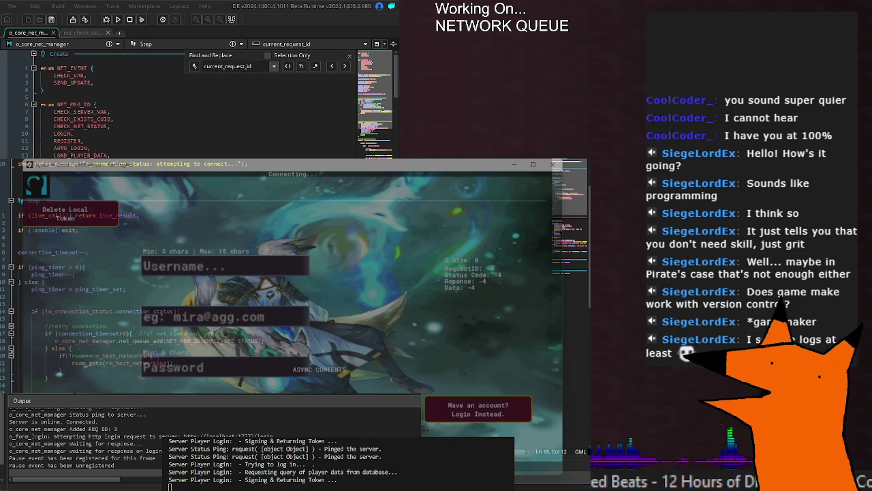
pyautogui.press('Return')
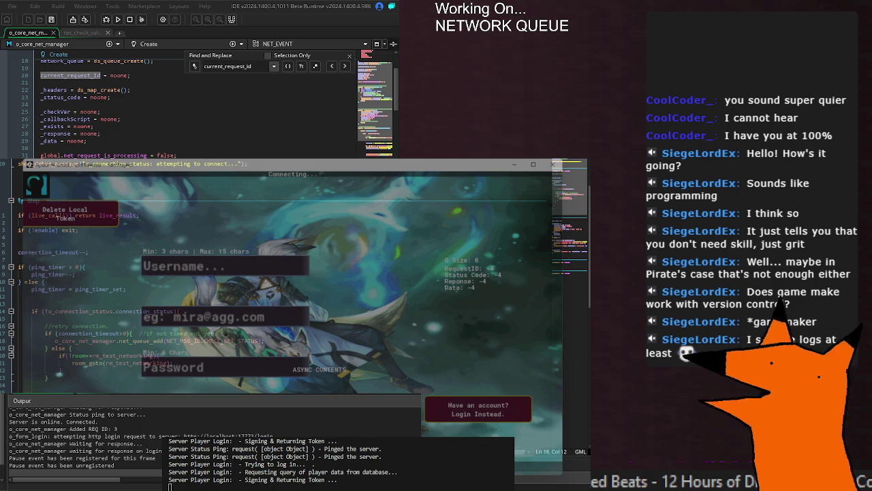
# Insert a new line after the network_queue creation and save the o_core_net_manager Create code.
pyautogui.scroll(4, 98, 137)
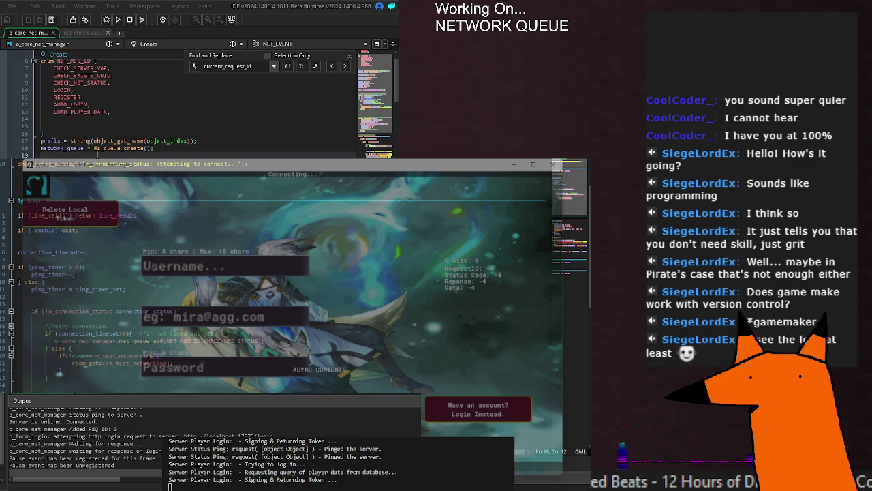
pyautogui.press('Return')
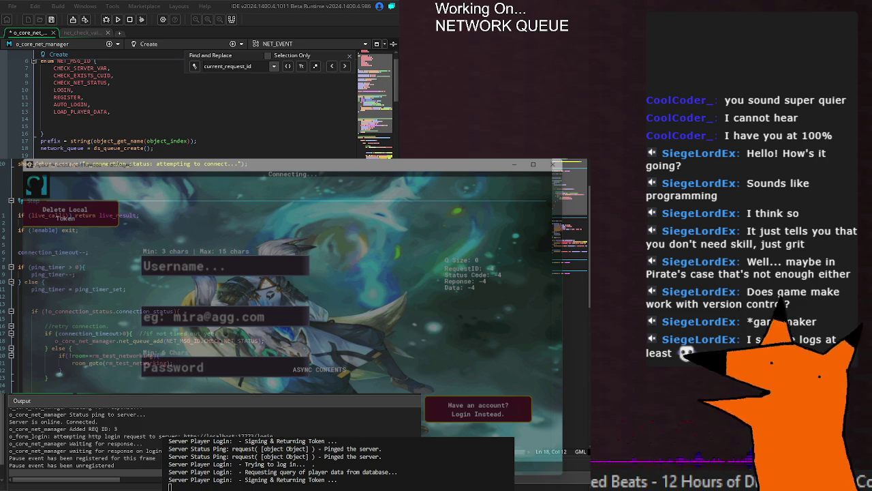
pyautogui.hotkey('ctrl', 's')
# Step through the current_request_id matches to reach its use in the Step event.
pyautogui.scroll(-4, 205, 102)
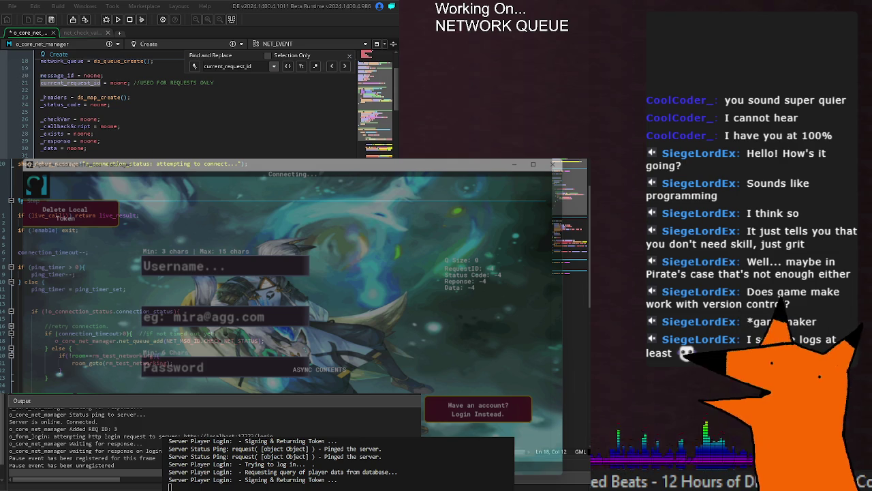
pyautogui.press('Return')
pyautogui.press('Return')
pyautogui.press('Return')
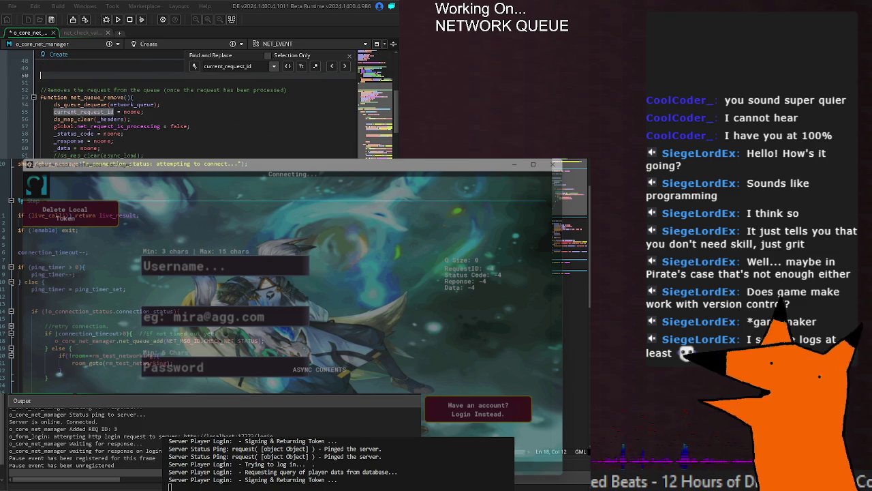
pyautogui.press('Return')
pyautogui.press('Return')
pyautogui.press('Return')
pyautogui.press('Return')
pyautogui.press('Return')
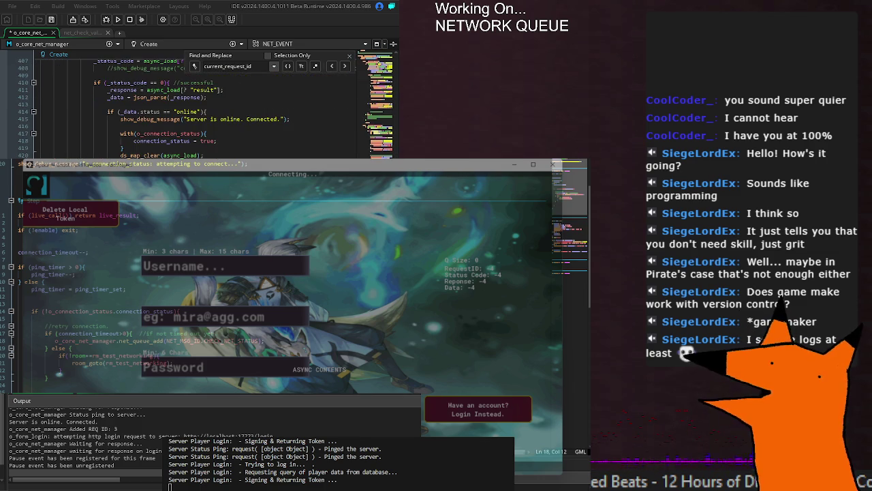
pyautogui.press('Return')
pyautogui.press('Return')
pyautogui.press('Return')
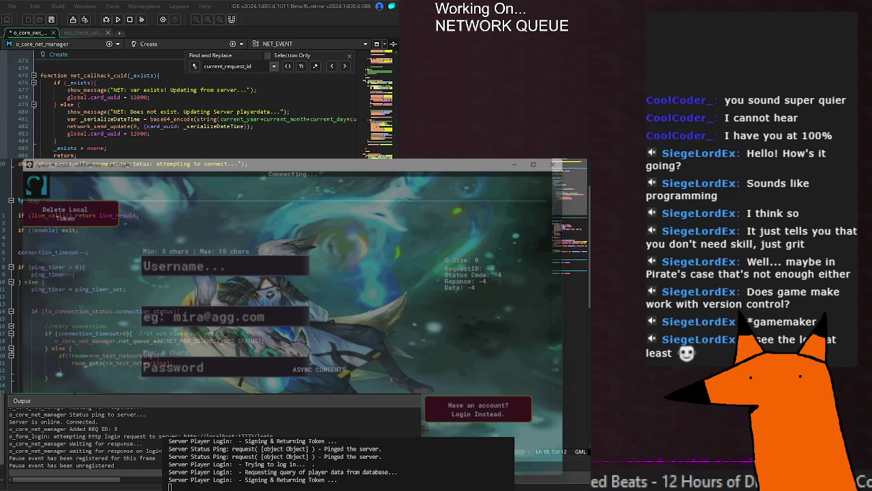
pyautogui.press('Return')
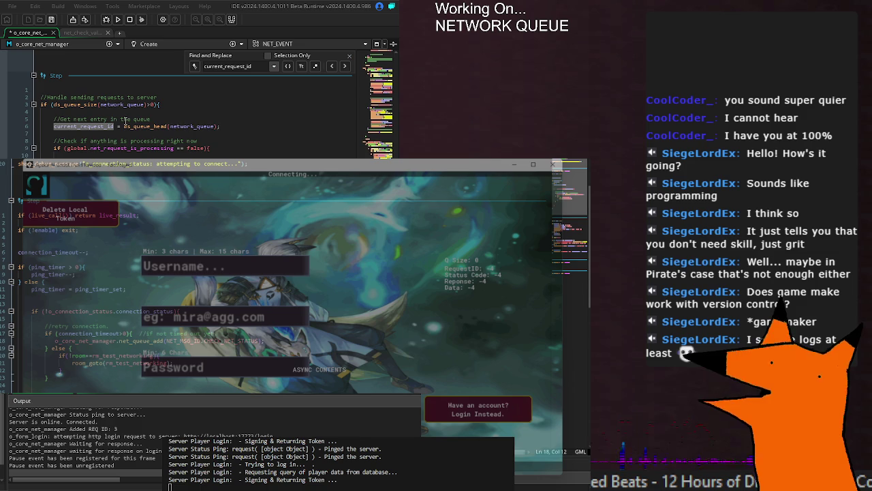
# Make the Step event take the network_queue head into message_id, then save.
pyautogui.click(201, 103)
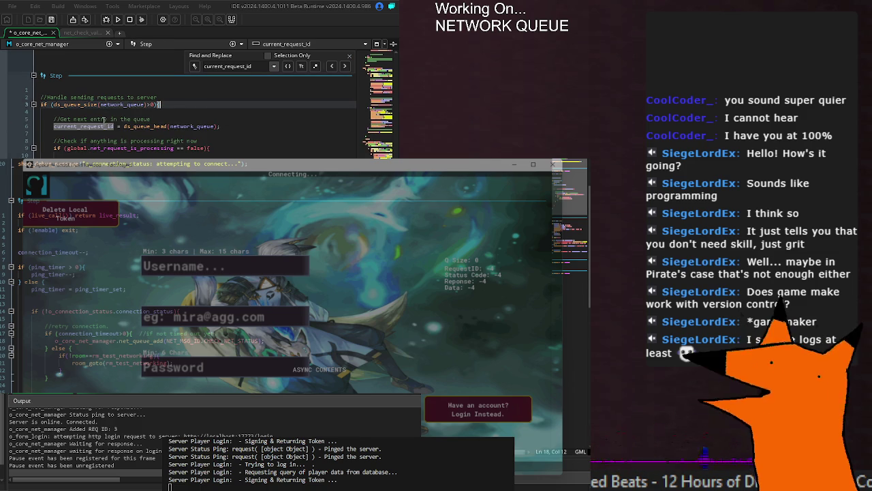
pyautogui.click(152, 119)
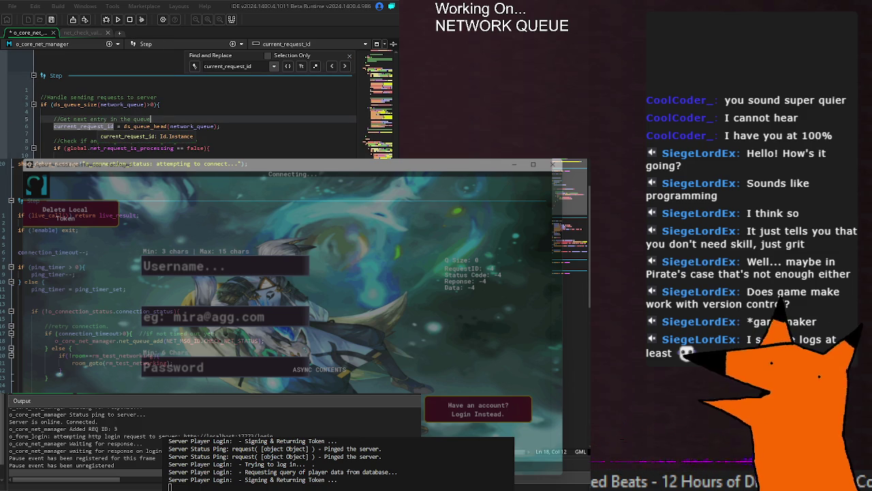
pyautogui.moveTo(145, 126)
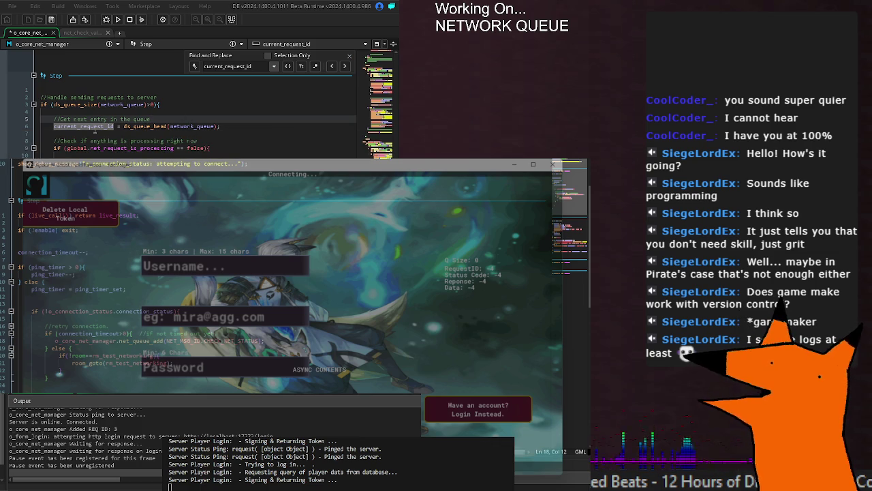
pyautogui.write('message_id')
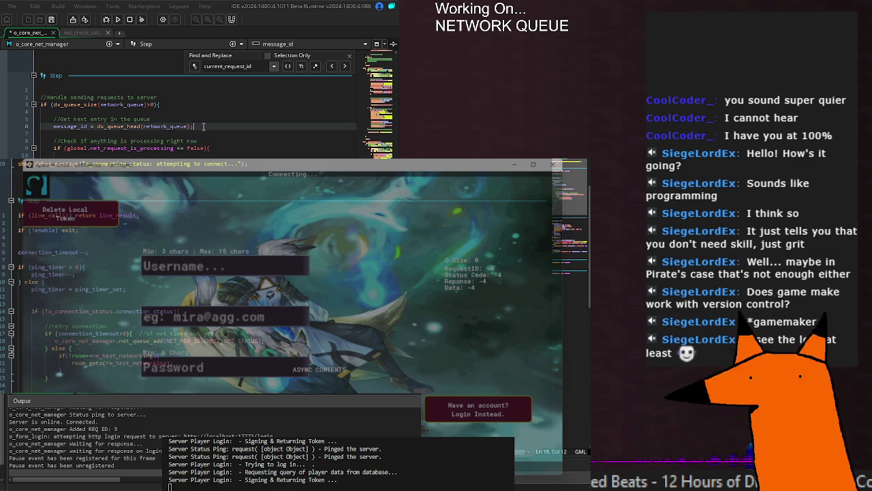
pyautogui.click(83, 147)
pyautogui.hotkey('ctrl', 'Left')
pyautogui.press('Up')
pyautogui.press('Up')
pyautogui.press('Up')
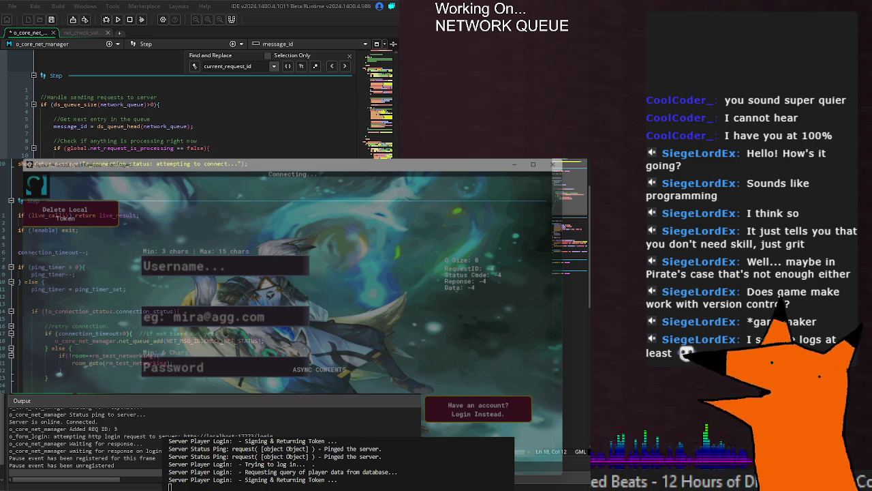
pyautogui.hotkey('ctrl', 's')
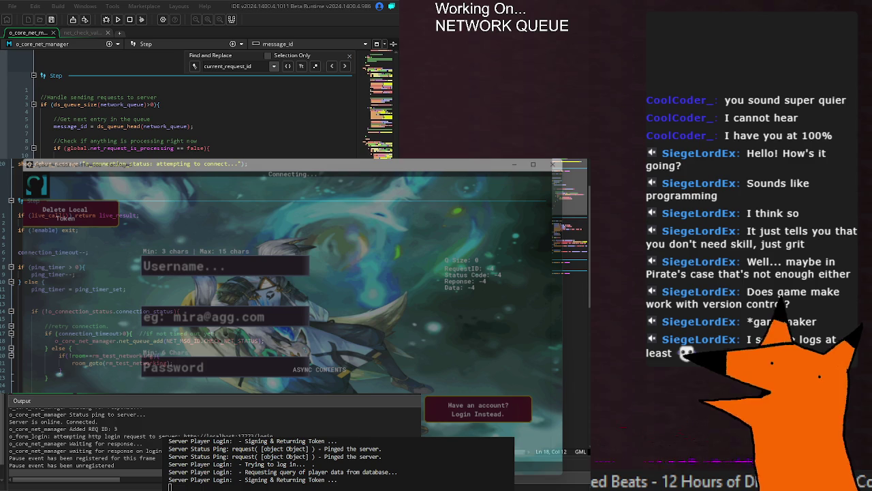
# Rename net_queue_do_request's _current_request parameter to _messageID, including in its switch statement.
pyautogui.press('F12')
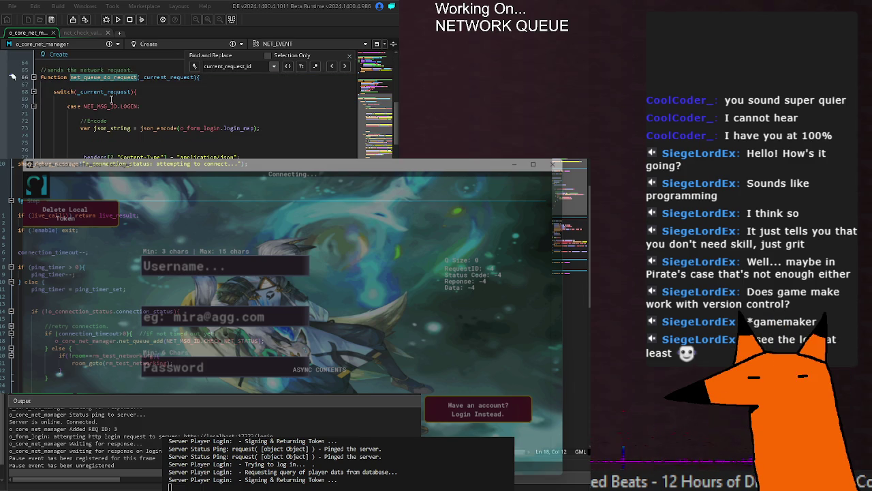
pyautogui.scroll(2, 164, 120)
pyautogui.doubleClick(164, 121)
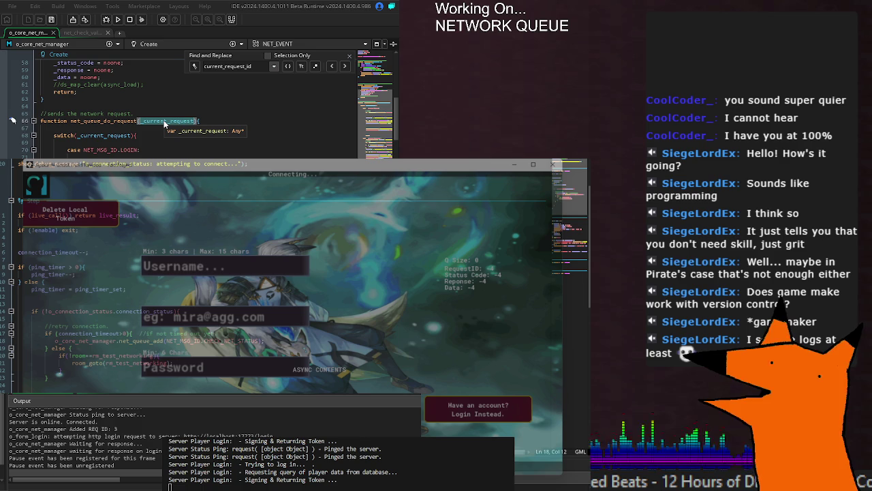
pyautogui.write('_message')
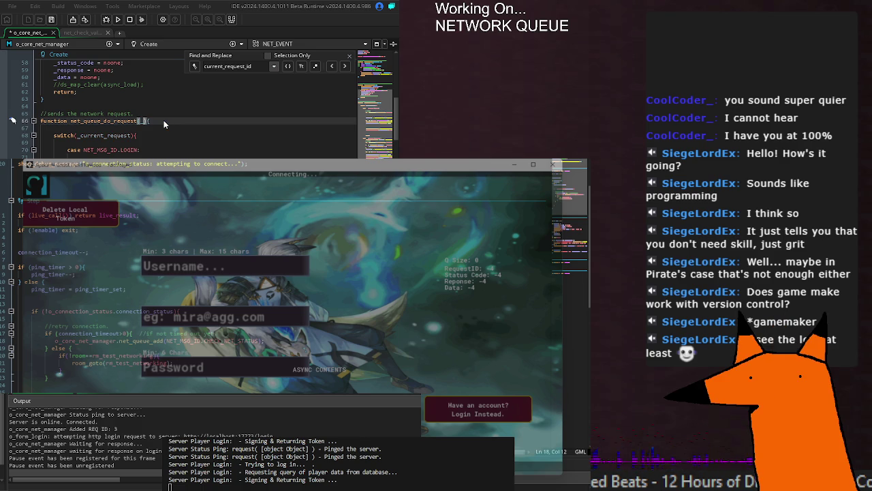
pyautogui.write('ID')
pyautogui.click(97, 137)
pyautogui.doubleClick(98, 136)
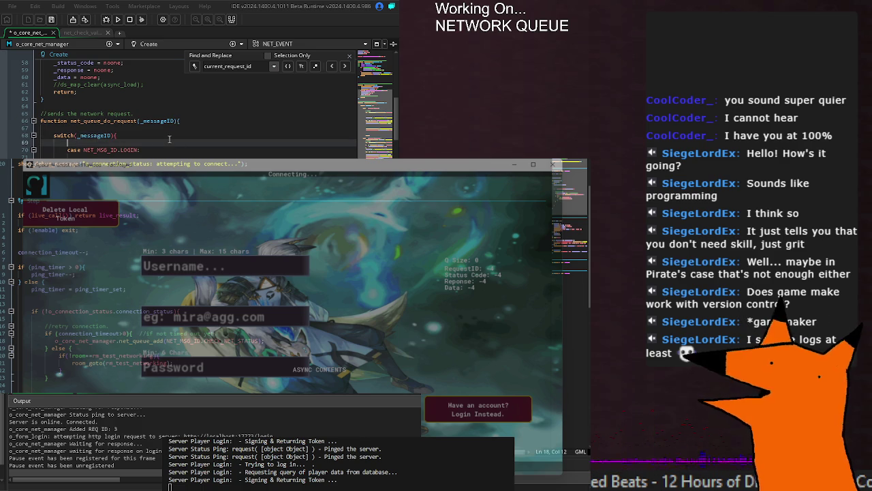
pyautogui.write('_messageID')
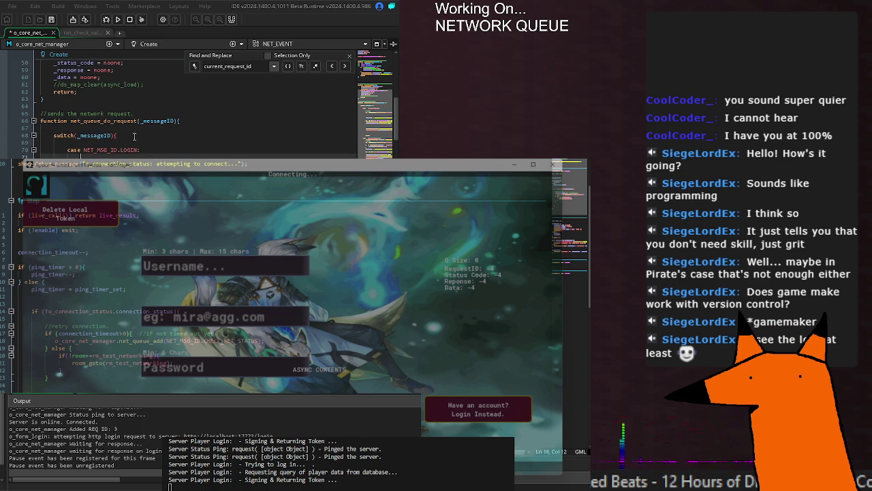
pyautogui.doubleClick(104, 136)
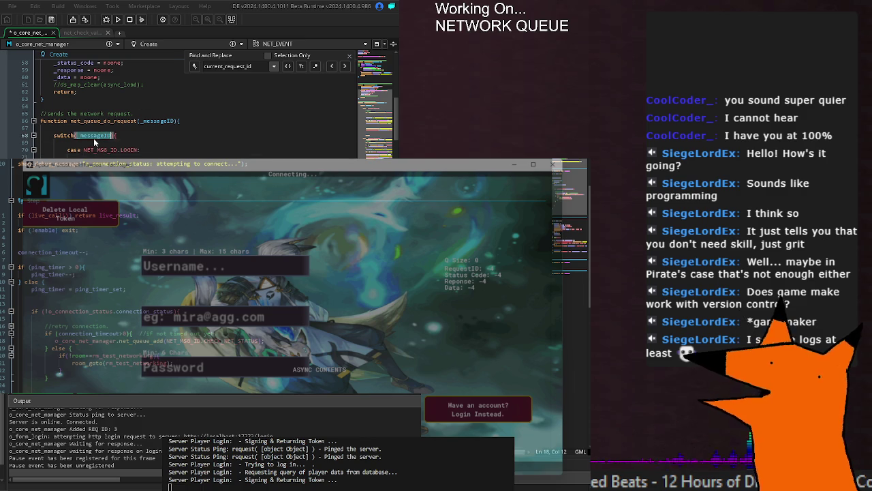
pyautogui.click(135, 155)
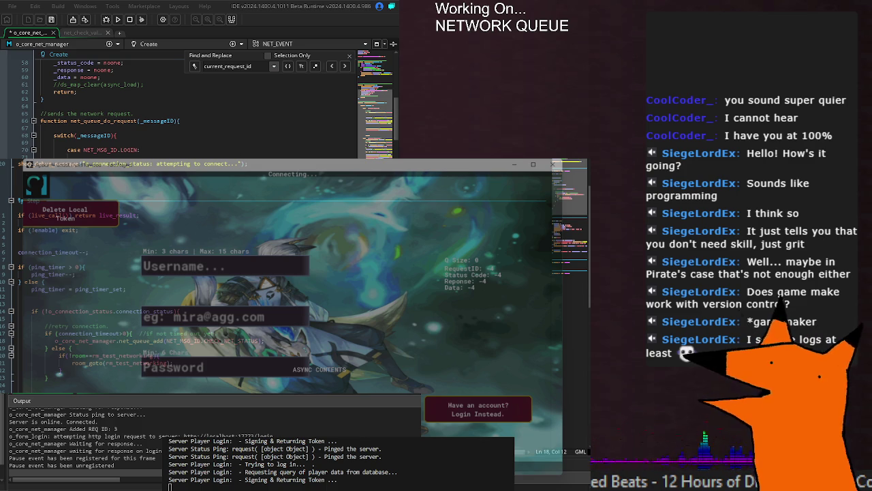
# Change net_process_request's parameter to _messageID and make its switch check _messageID instead of _current_request.
pyautogui.press('Return')
pyautogui.press('Return')
pyautogui.press('Return')
pyautogui.press('Return')
pyautogui.click(140, 135)
pyautogui.write('messageID')
pyautogui.doubleClick(107, 148)
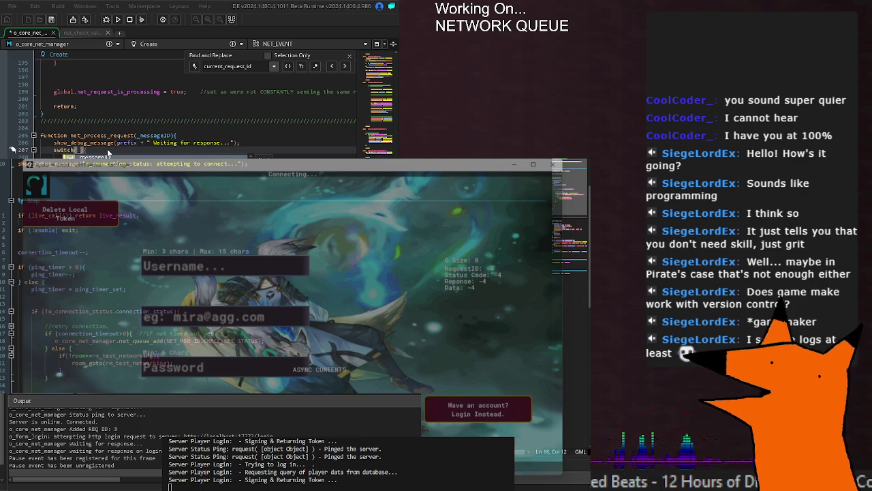
pyautogui.write('_messageID')
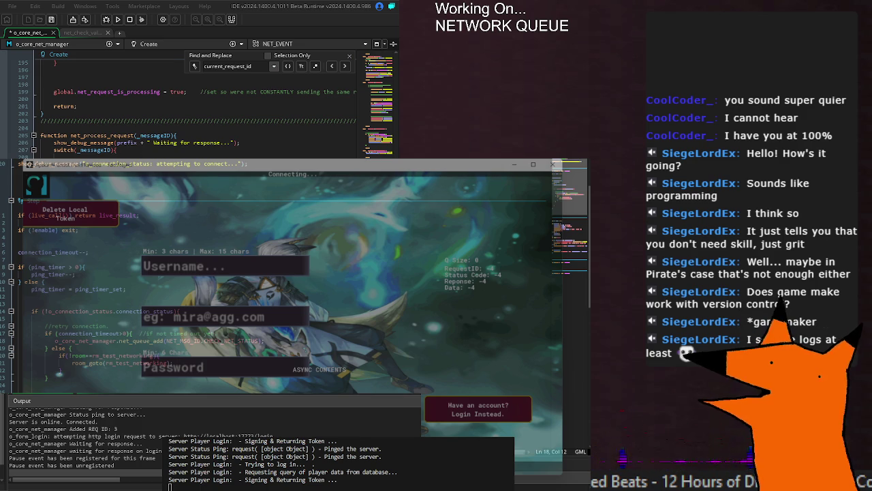
pyautogui.press('Return')
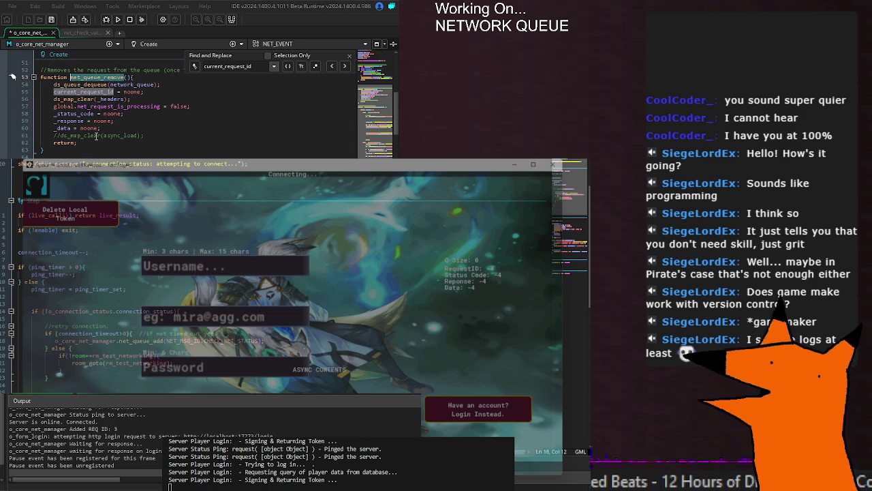
# Add 'message_id = noone;' after line 57 in net_queue_remove, then run the game to test.
pyautogui.click(199, 105)
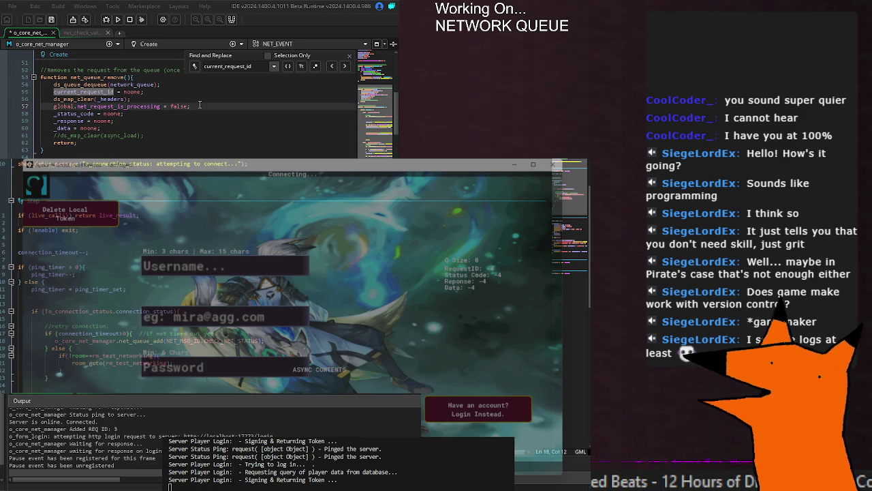
pyautogui.press('Return')
pyautogui.write('current_request_id =')
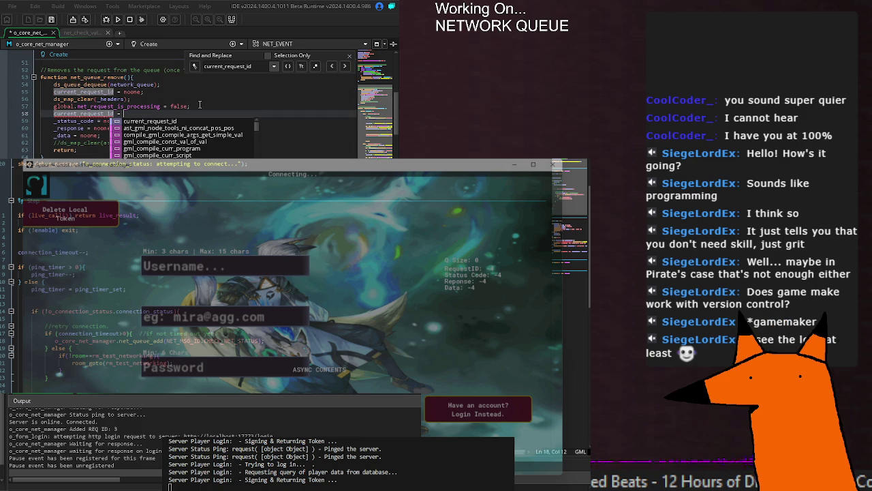
pyautogui.press('BackSpace')
pyautogui.press('BackSpace')
pyautogui.press('BackSpace')
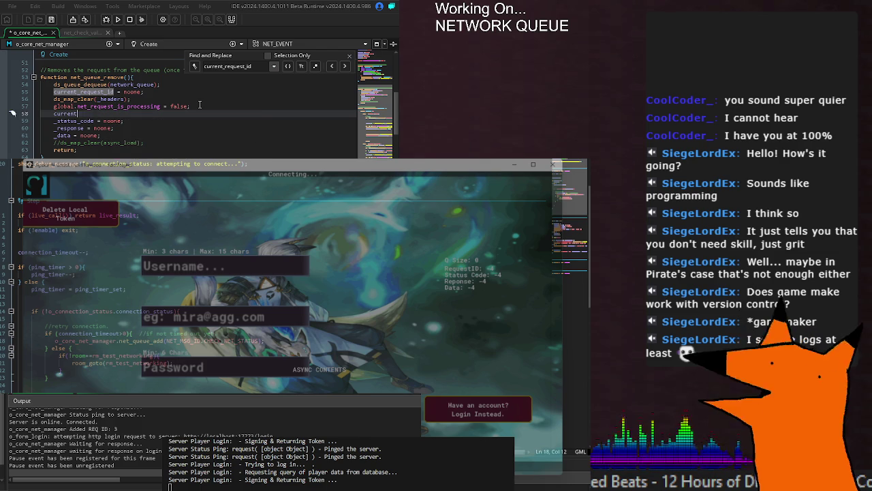
pyautogui.press('BackSpace')
pyautogui.press('BackSpace')
pyautogui.press('BackSpace')
pyautogui.write('mes')
pyautogui.press('Return')
pyautogui.write('= noone;')
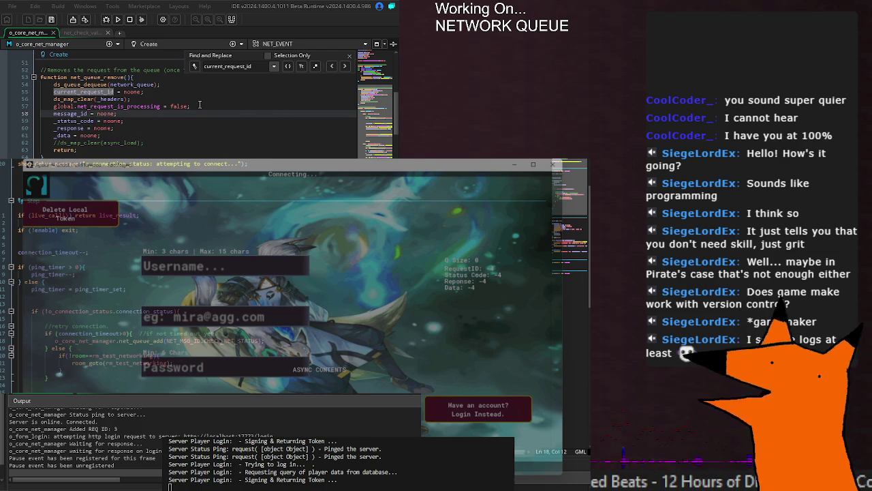
pyautogui.press('F5')
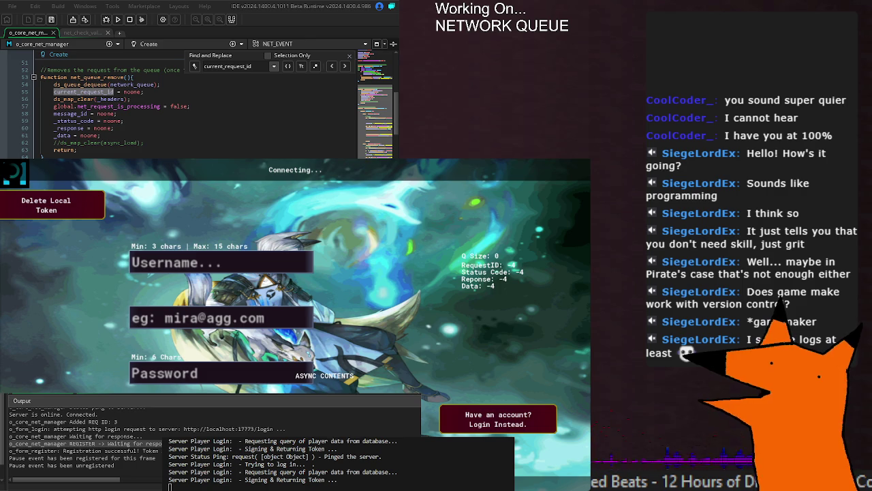
pyautogui.press('Return')
pyautogui.press('Return')
pyautogui.press('Return')
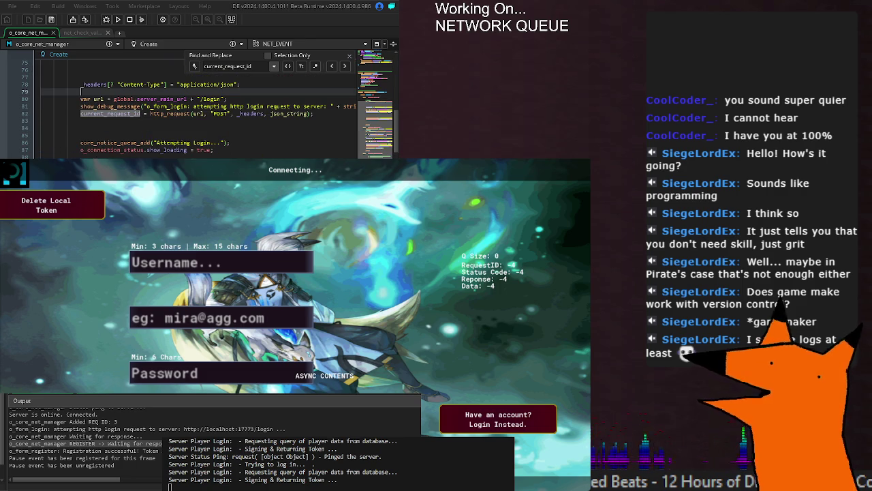
pyautogui.scroll(4, 198, 106)
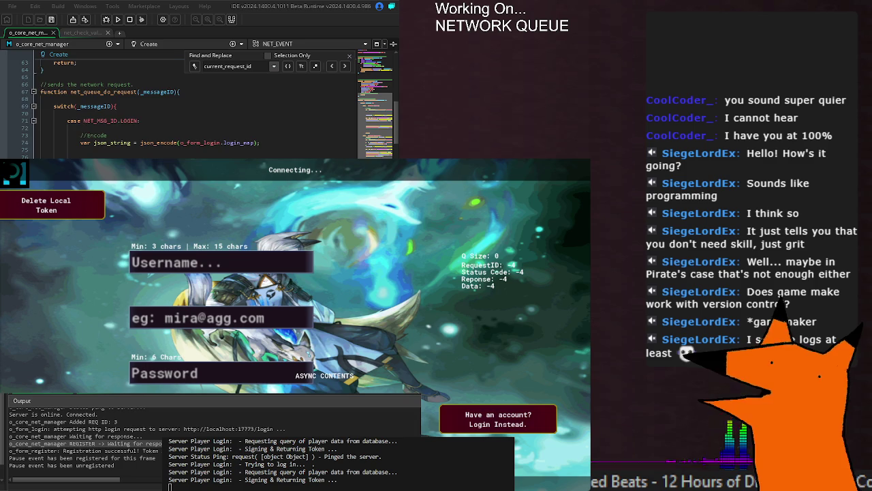
pyautogui.press('Return')
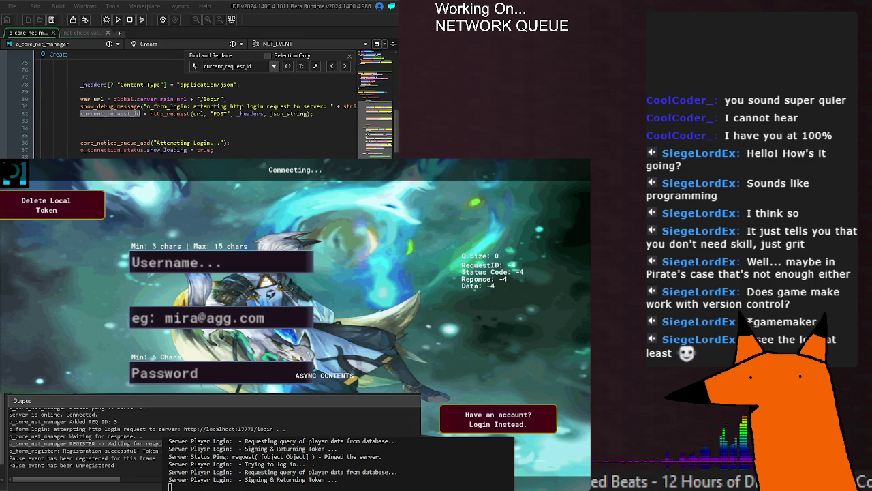
pyautogui.press('Return')
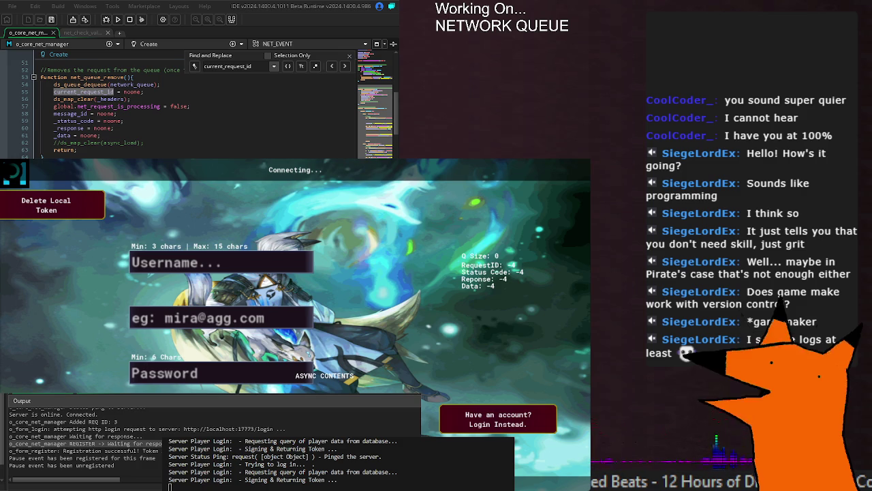
pyautogui.scroll(-4, 198, 109)
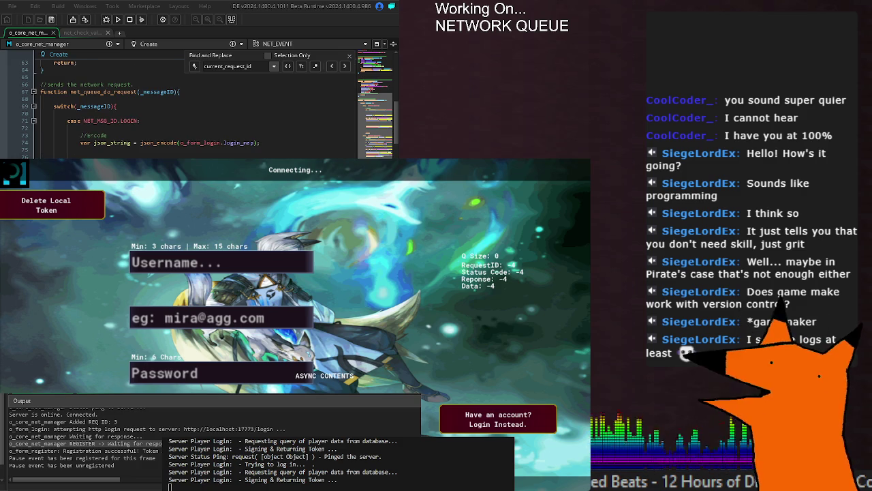
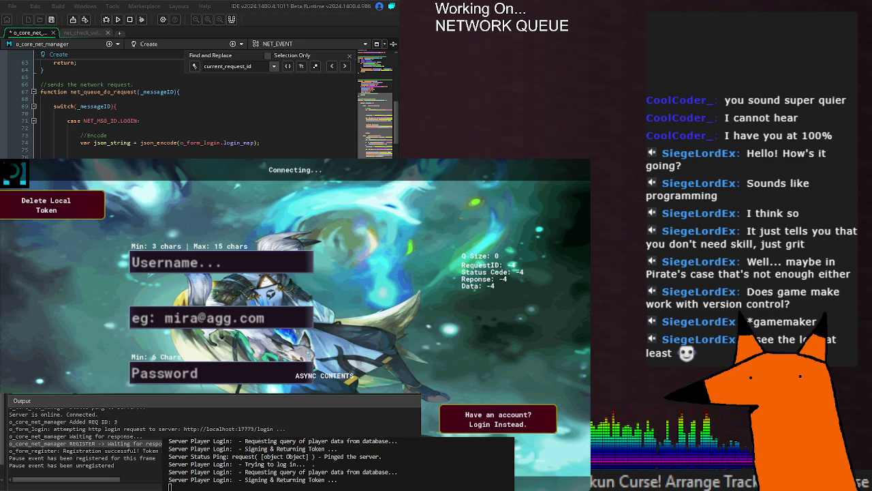
# Save and run the game, inspect the unset status error text, then close the error and game.
pyautogui.press('F5')
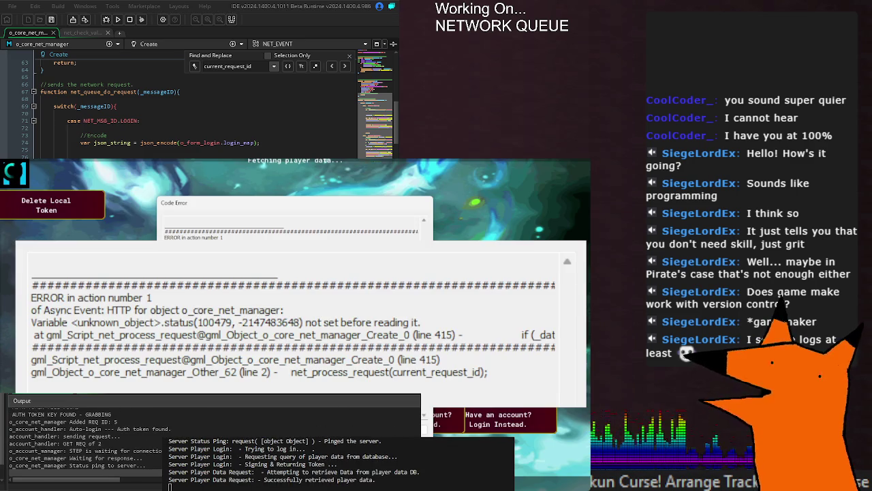
pyautogui.doubleClick(187, 322)
pyautogui.click(420, 322)
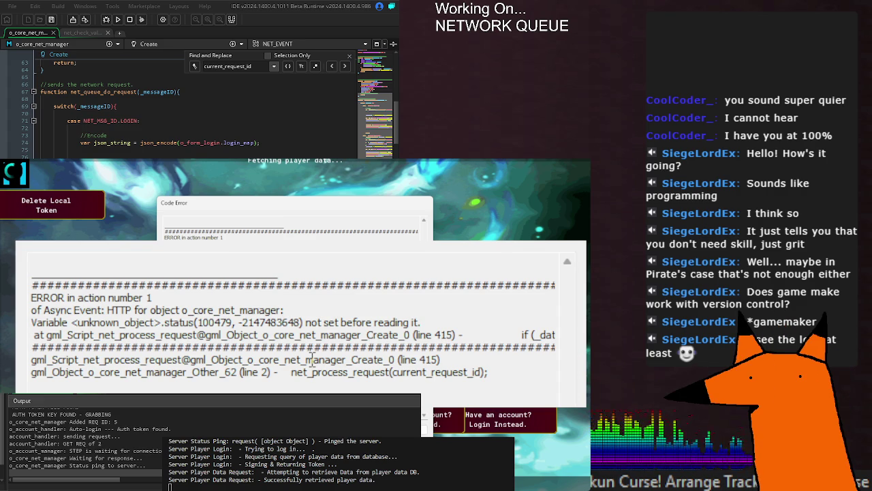
pyautogui.moveTo(206, 330)
pyautogui.mouseDown()
pyautogui.moveTo(529, 333)
pyautogui.moveTo(144, 310)
pyautogui.moveTo(28, 322)
pyautogui.mouseUp()
pyautogui.click(300, 329)
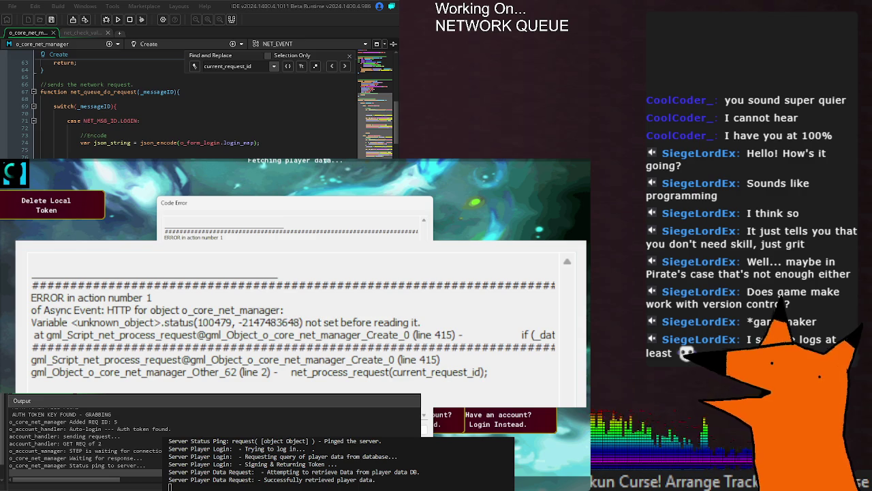
pyautogui.click(129, 19)
pyautogui.click(188, 216)
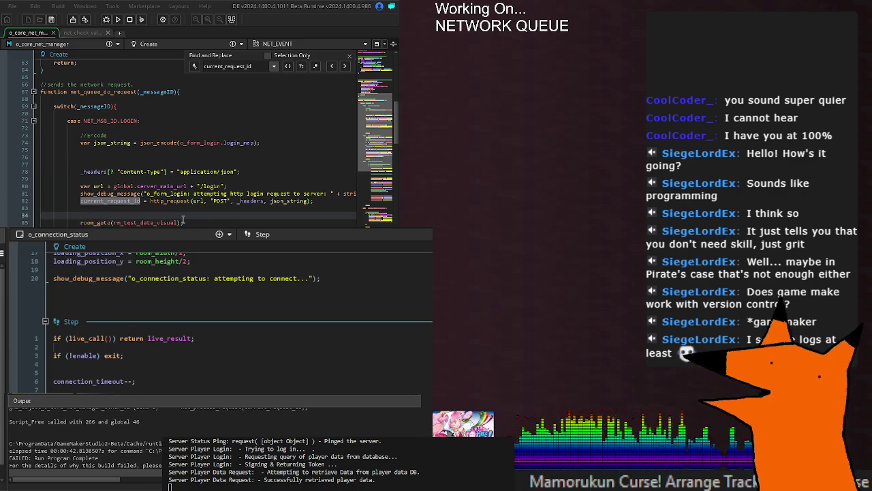
# Scroll the output log to the line 415 unset status error and select 'status'.
pyautogui.scroll(-20, 171, 217)
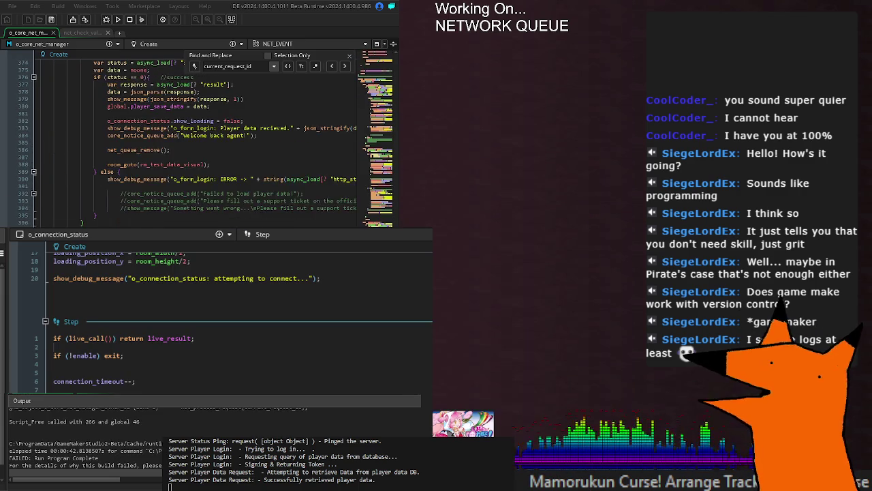
pyautogui.scroll(-17, 198, 143)
pyautogui.scroll(8, 197, 143)
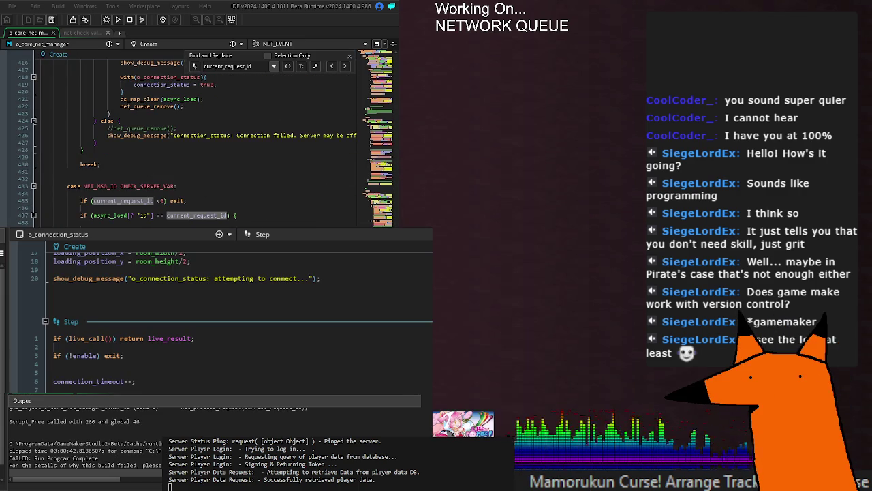
pyautogui.scroll(7, 197, 143)
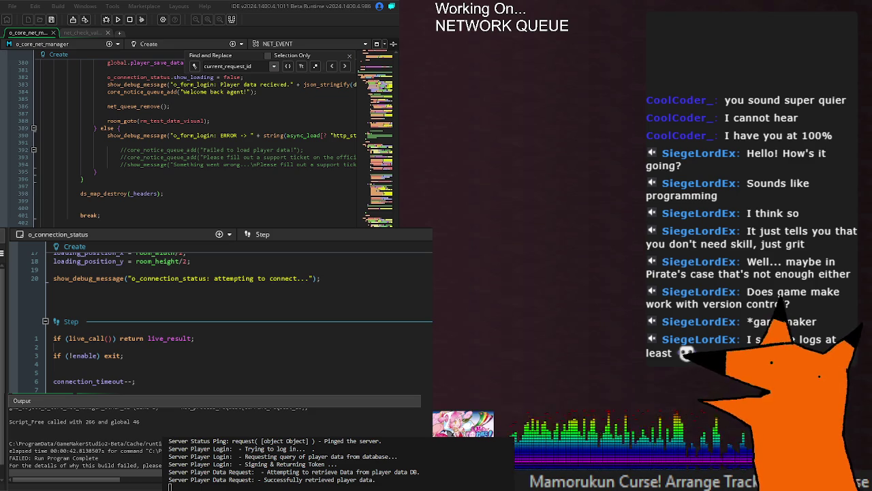
pyautogui.scroll(1, 211, 419)
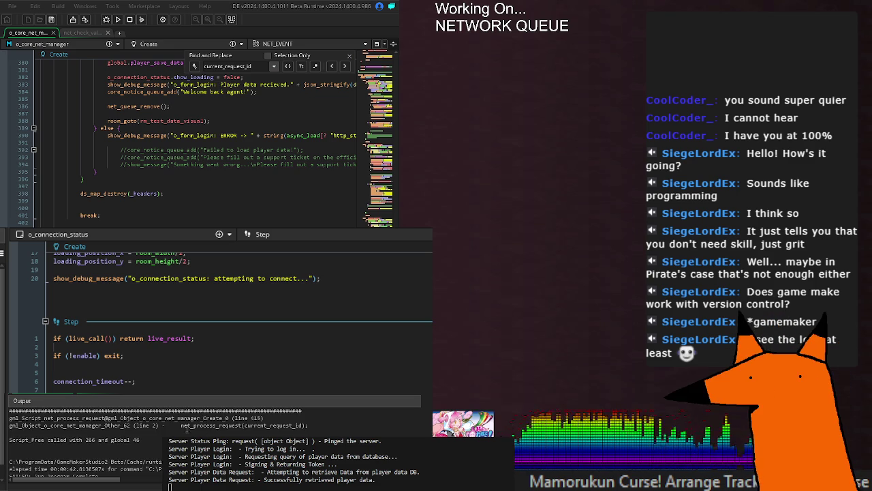
pyautogui.scroll(1, 197, 431)
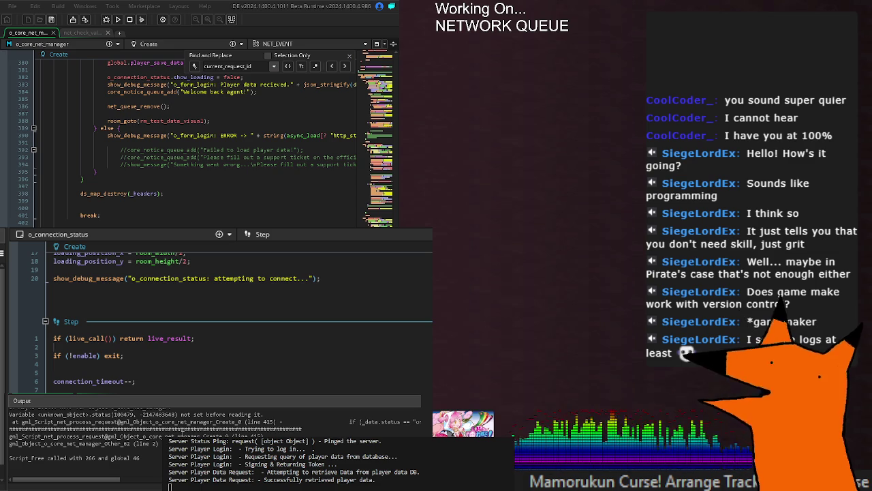
pyautogui.doubleClick(100, 415)
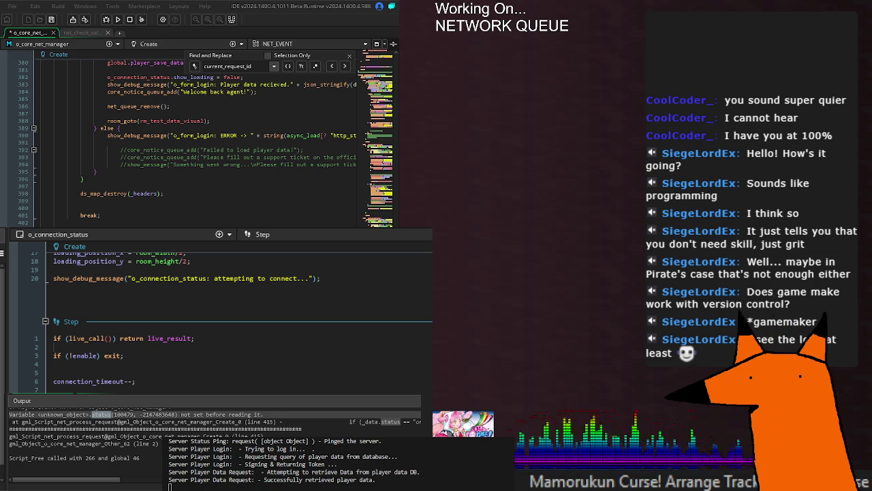
# Save the net manager code and run the game to test the change.
pyautogui.hotkey('ctrl', 's')
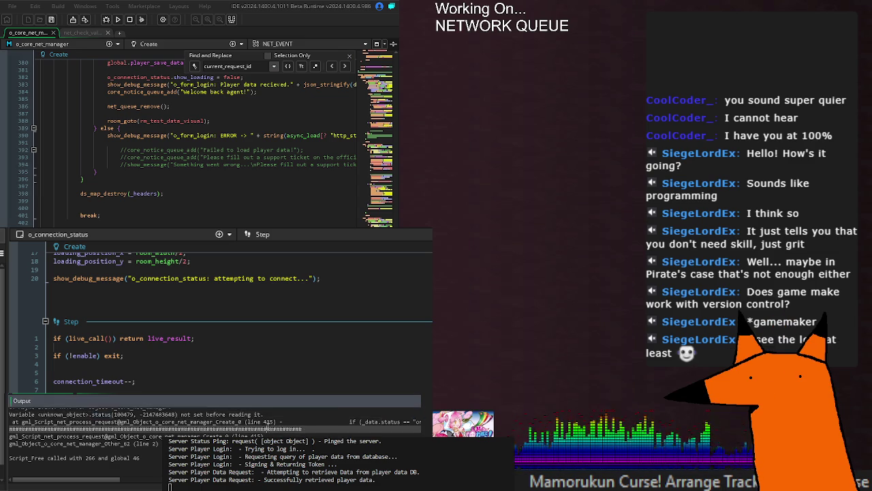
pyautogui.scroll(2, 267, 428)
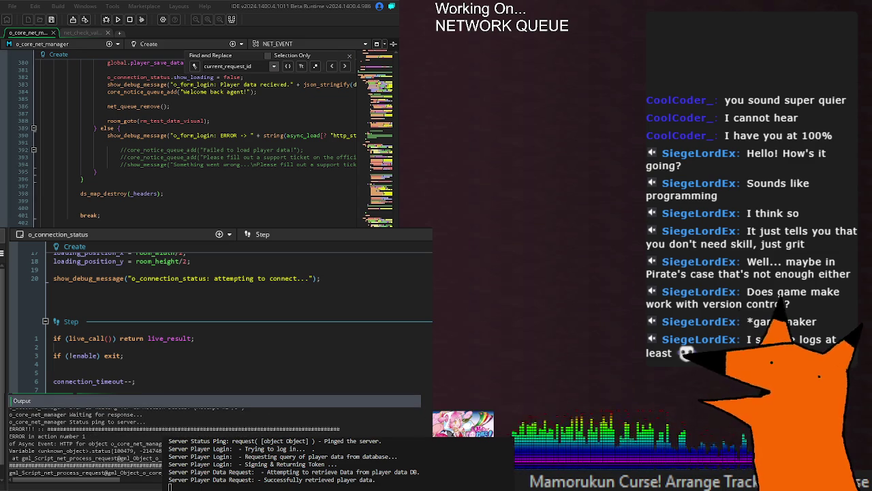
pyautogui.press('F5')
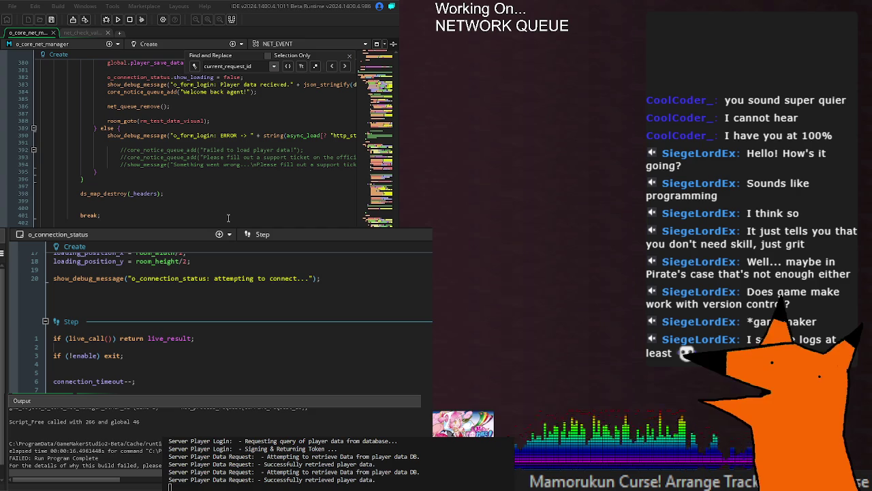
# Add the missing ';' after room_goto(rm_test_data_visual) and run the game again.
pyautogui.press('F3')
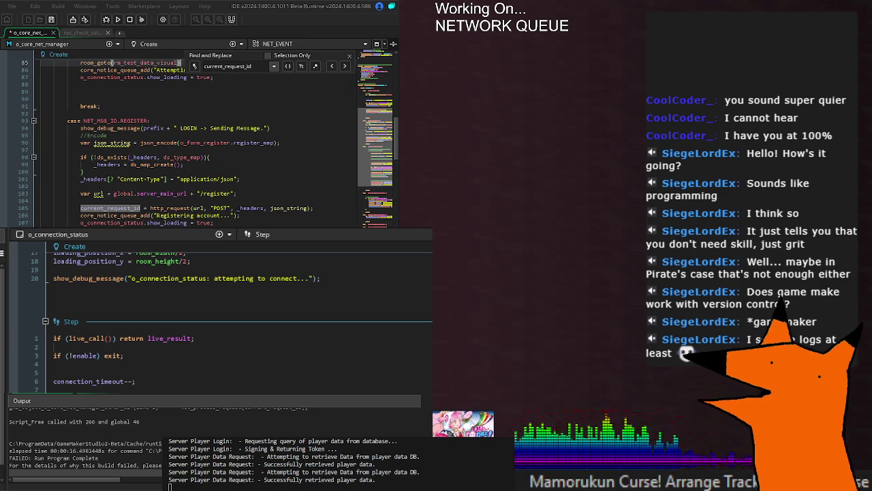
pyautogui.write(';')
pyautogui.hotkey('shift', 'F3')
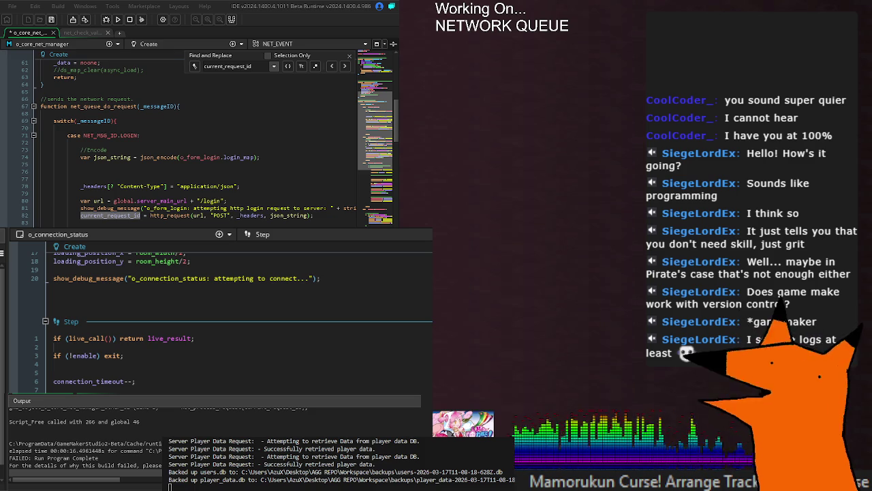
pyautogui.press('F5')
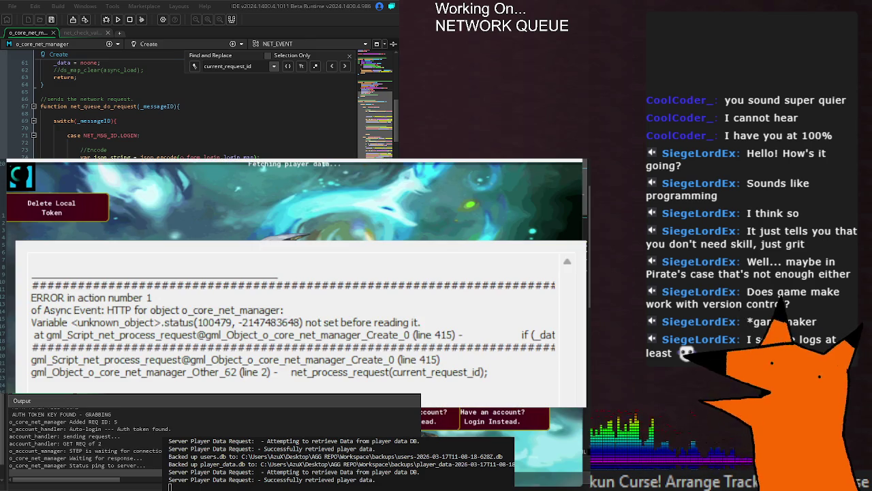
# Close the crashed game with Escape and run the project once more with F5.
pyautogui.press('Escape')
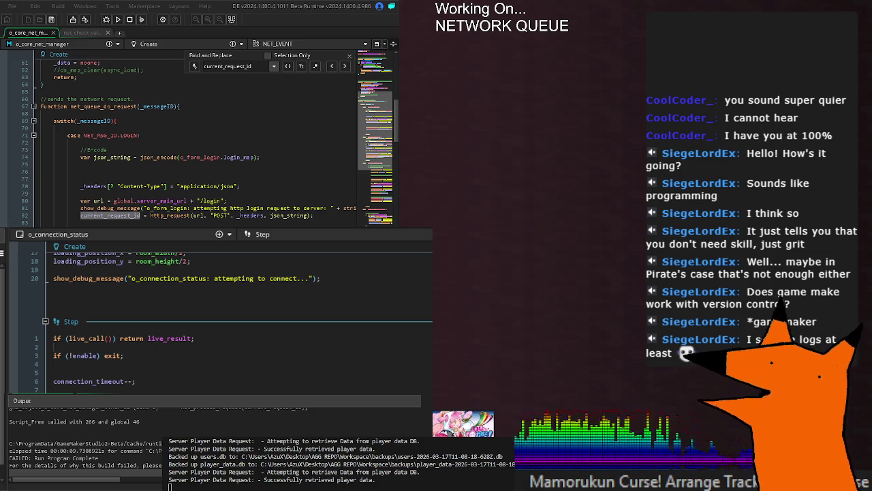
pyautogui.press('F5')
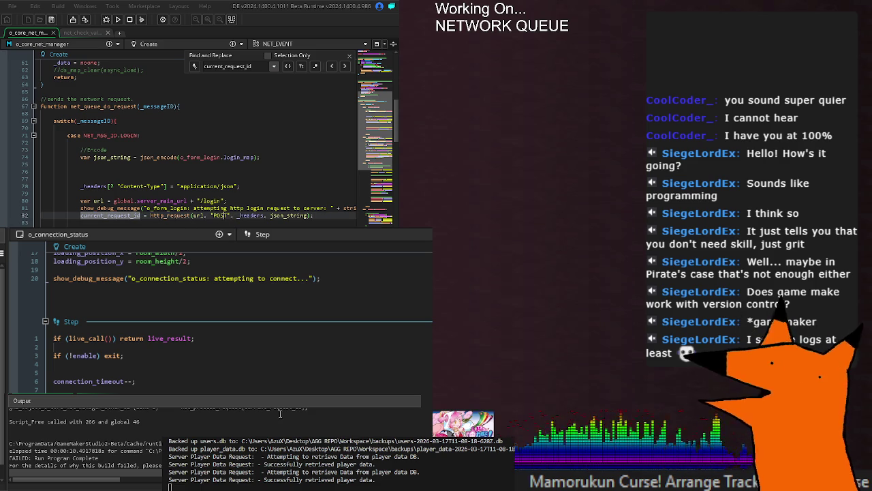
# Select current_request_id in the error trace and try an edit in net_queue_remove, then undo it.
pyautogui.scroll(2, 140, 424)
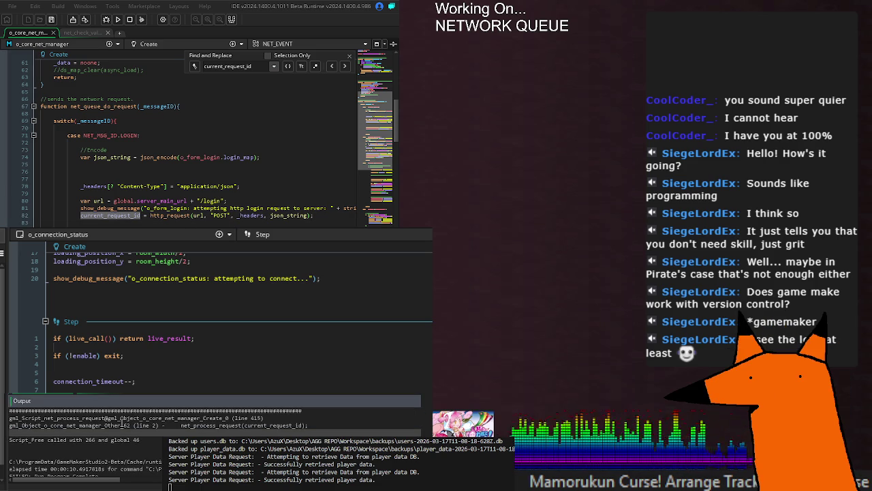
pyautogui.doubleClick(280, 425)
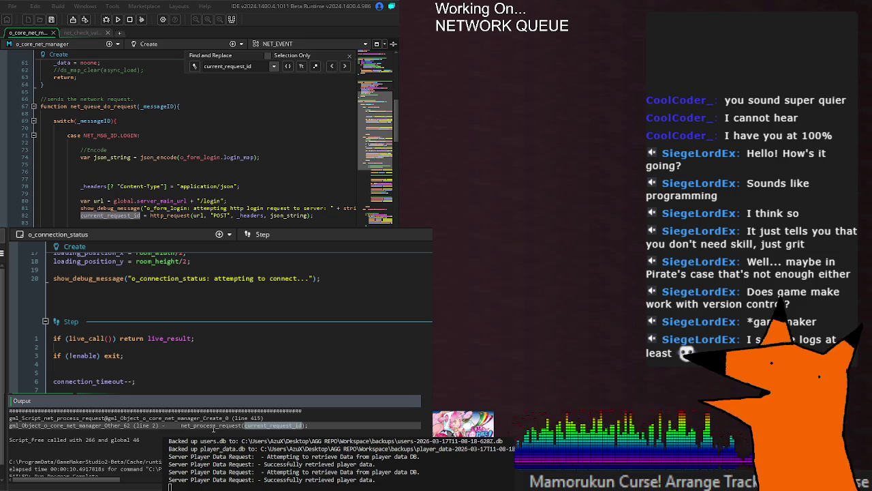
pyautogui.scroll(1, 176, 424)
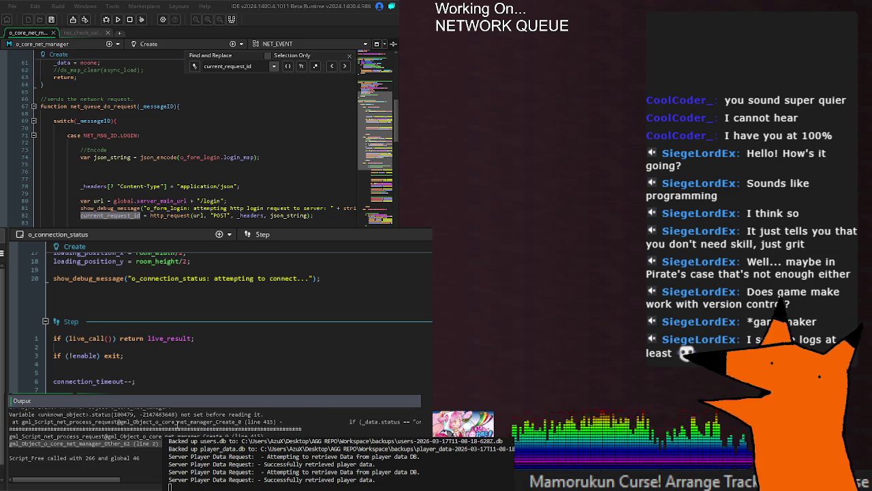
pyautogui.scroll(1, 177, 424)
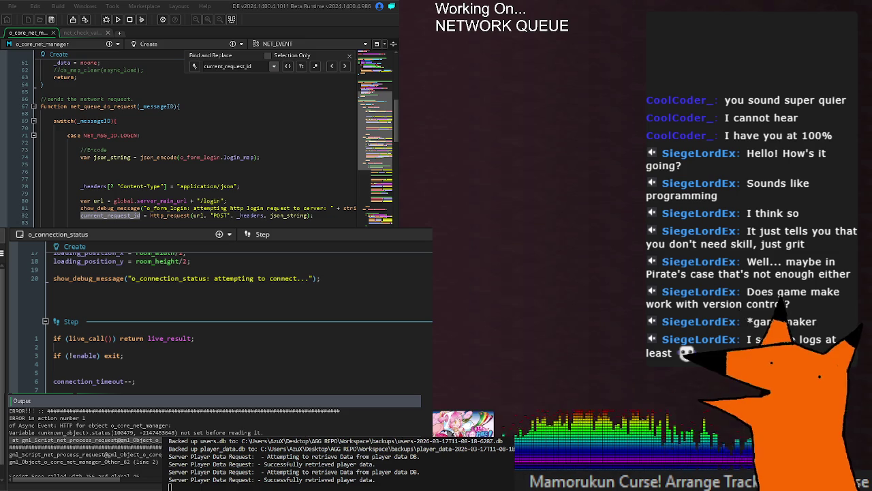
pyautogui.click(163, 209)
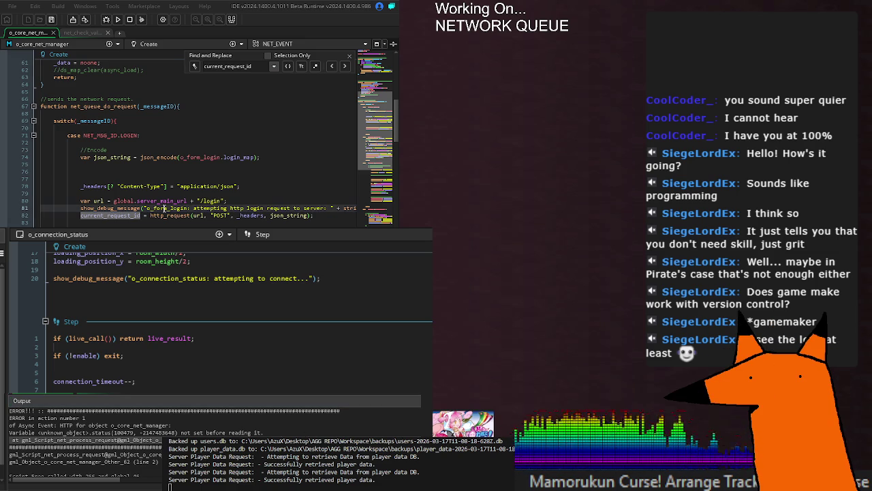
pyautogui.hotkey('ctrl', 'z')
pyautogui.hotkey('ctrl', 'z')
pyautogui.hotkey('ctrl', 'z')
pyautogui.hotkey('ctrl', 'z')
pyautogui.write('current_request_id')
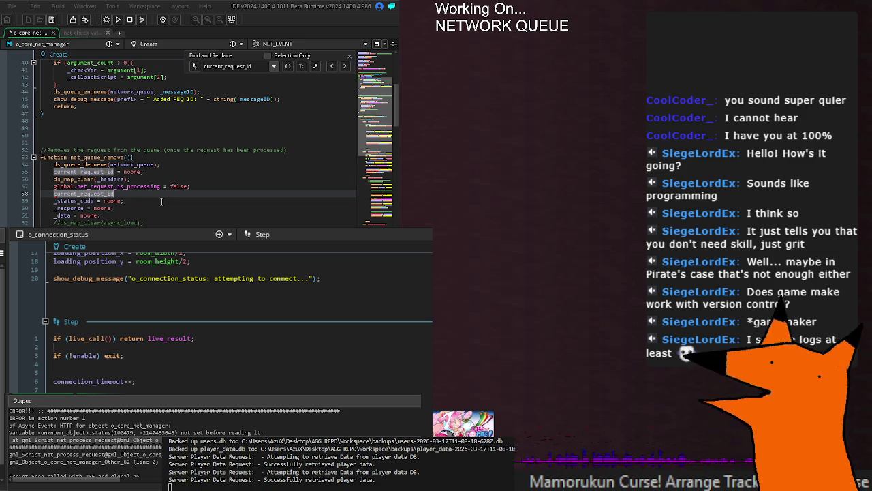
pyautogui.hotkey('ctrl', 'z')
pyautogui.hotkey('ctrl', 'z')
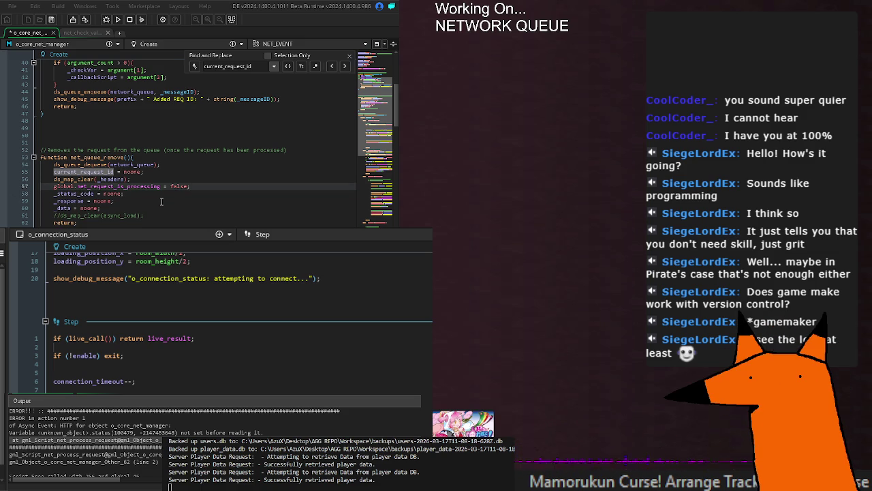
# Step through current_request_id matches, save and run the game, then clean the build cache.
pyautogui.press('F3')
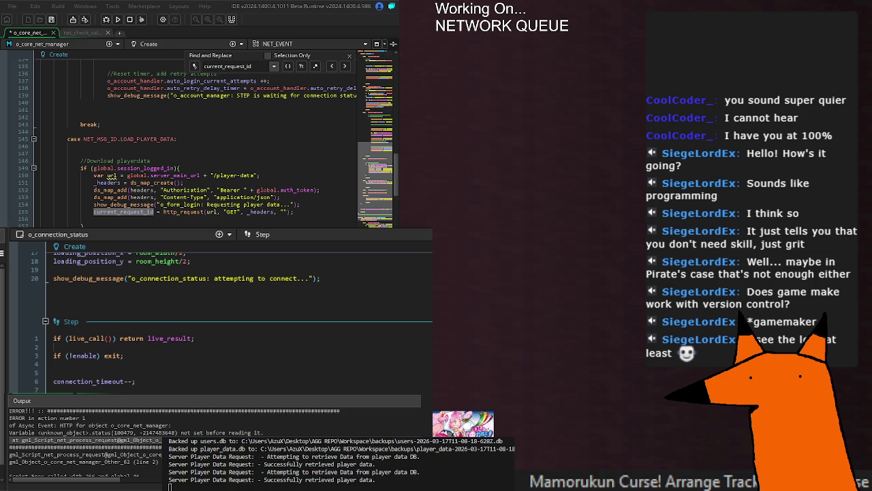
pyautogui.press('F3')
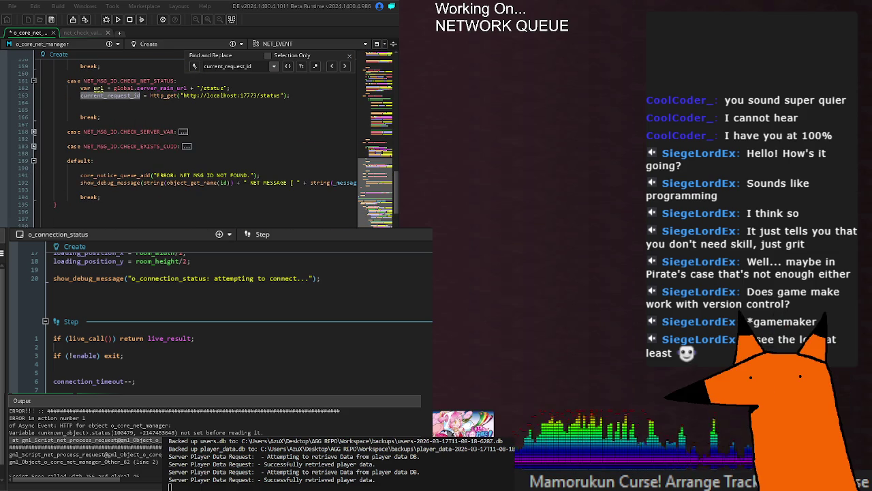
pyautogui.press('F3')
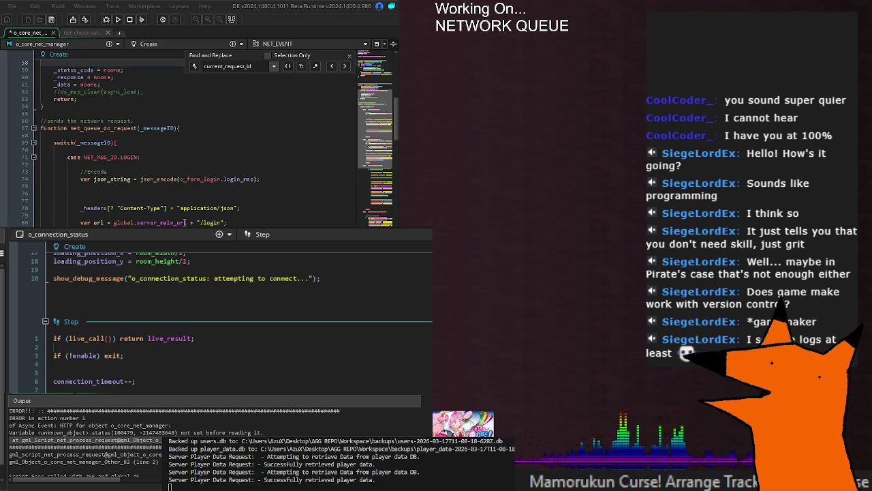
pyautogui.press('F3')
pyautogui.hotkey('ctrl', 's')
pyautogui.press('F5')
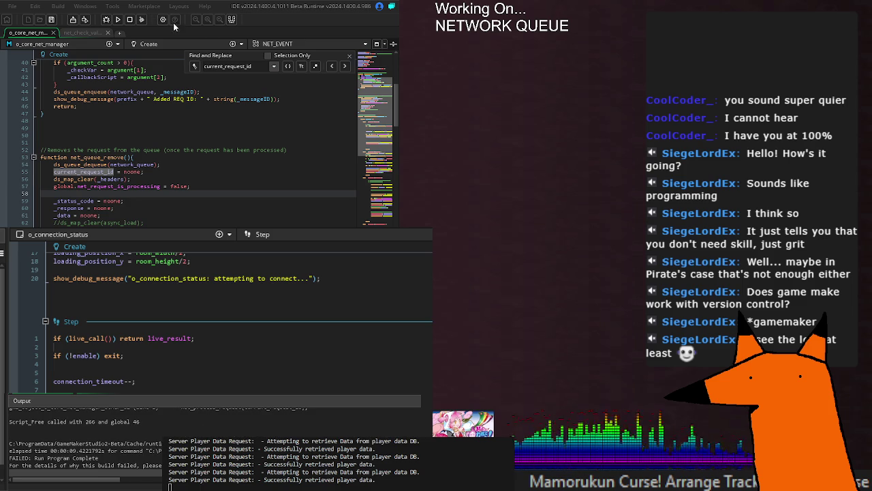
pyautogui.click(118, 19)
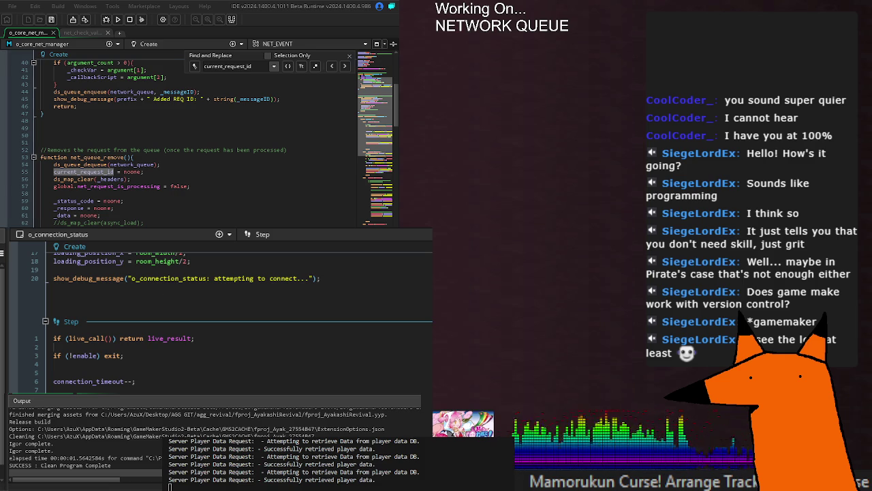
# Build and run the game with F5 after cleaning the cache.
pyautogui.press('F5')
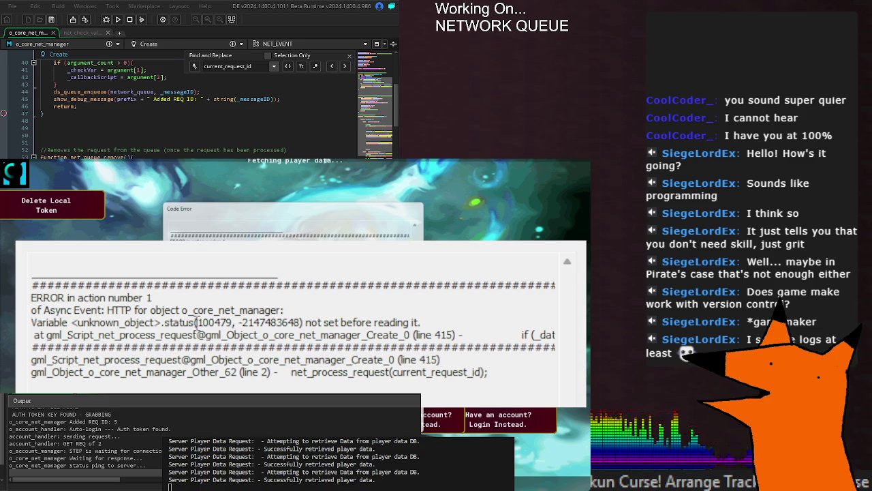
# Close the crashed game and check the current_request_id reset line in net_queue_remove.
pyautogui.doubleClick(183, 323)
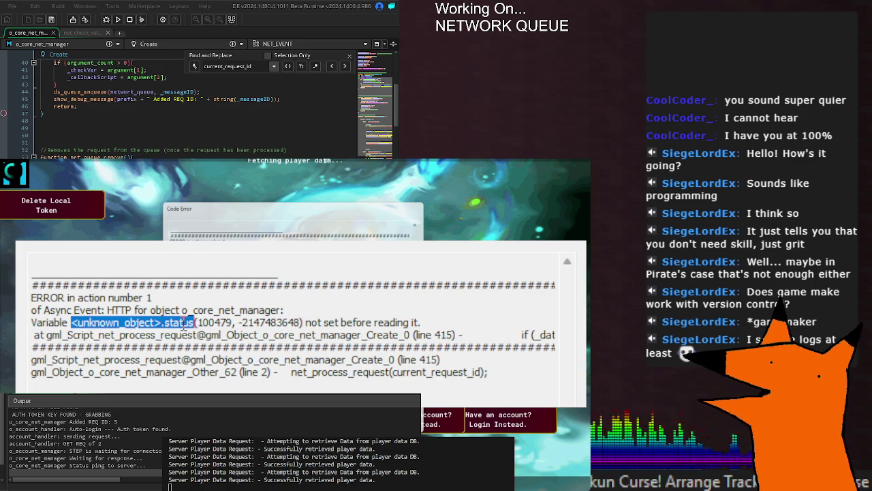
pyautogui.press('Escape')
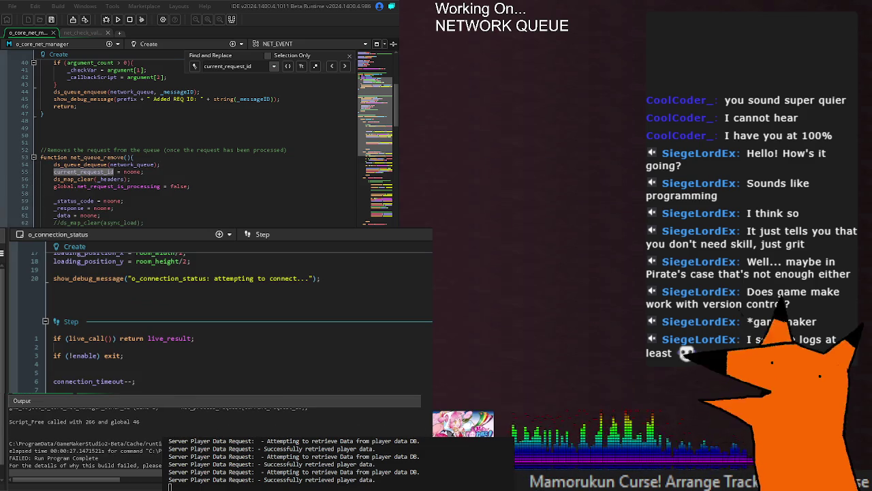
pyautogui.scroll(2, 173, 217)
pyautogui.click(173, 216)
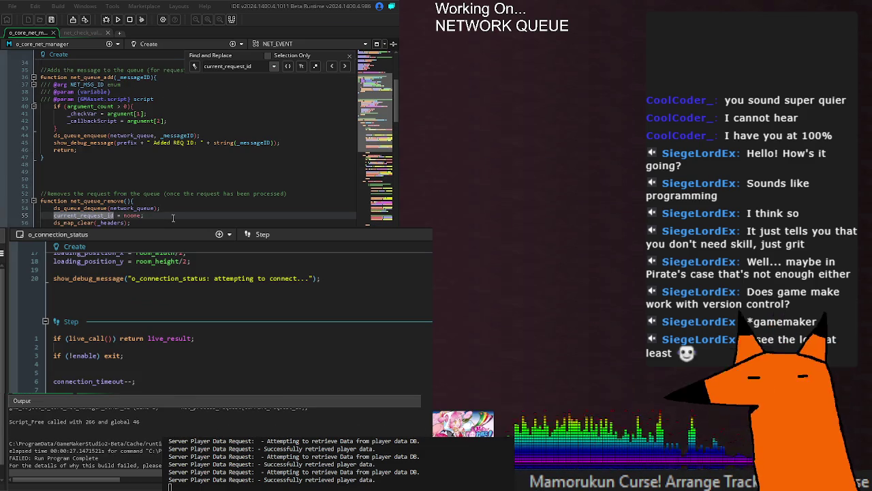
pyautogui.scroll(2, 188, 197)
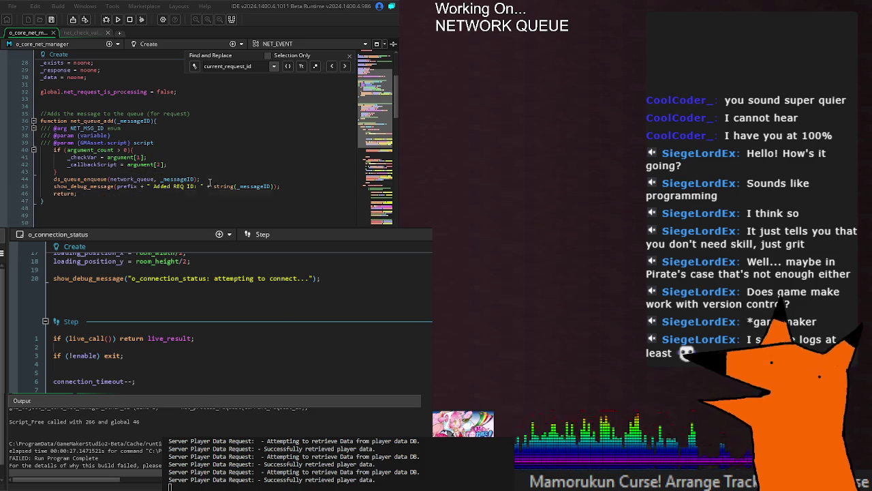
pyautogui.scroll(4, 90, 177)
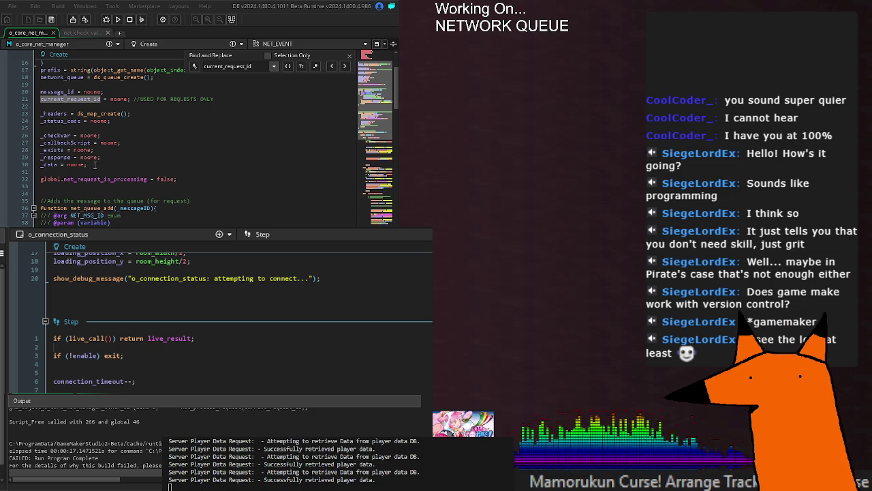
# Review the _callbackScript declaration and the current_request_id reset in the Create event.
pyautogui.click(192, 143)
pyautogui.scroll(-5, 256, 145)
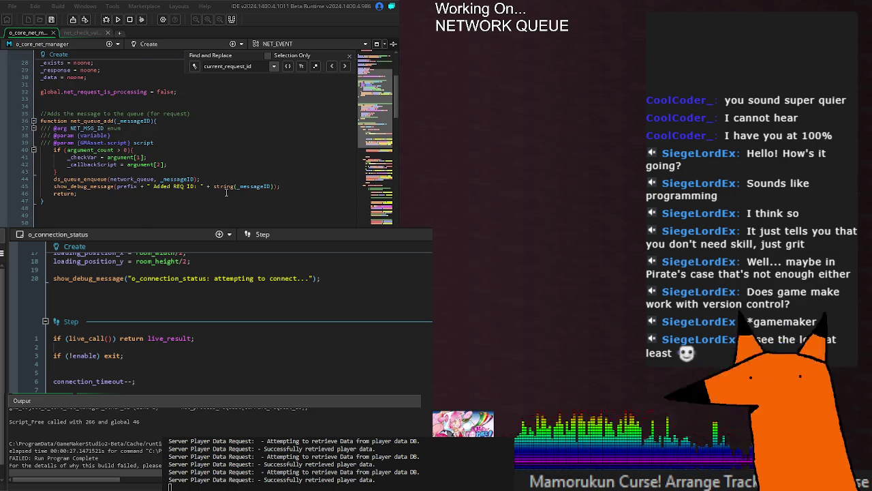
pyautogui.scroll(-1, 216, 209)
pyautogui.scroll(3, 215, 208)
pyautogui.scroll(-4, 215, 209)
pyautogui.scroll(2, 216, 209)
pyautogui.scroll(-1, 219, 198)
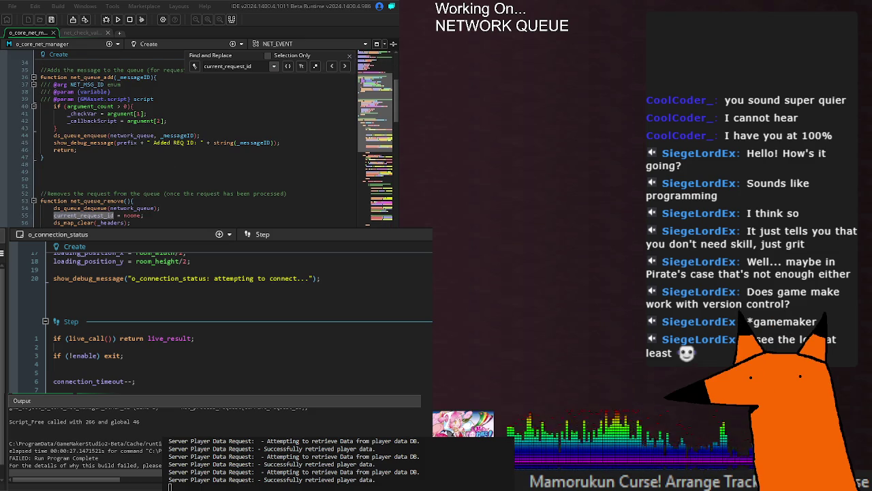
pyautogui.click(155, 215)
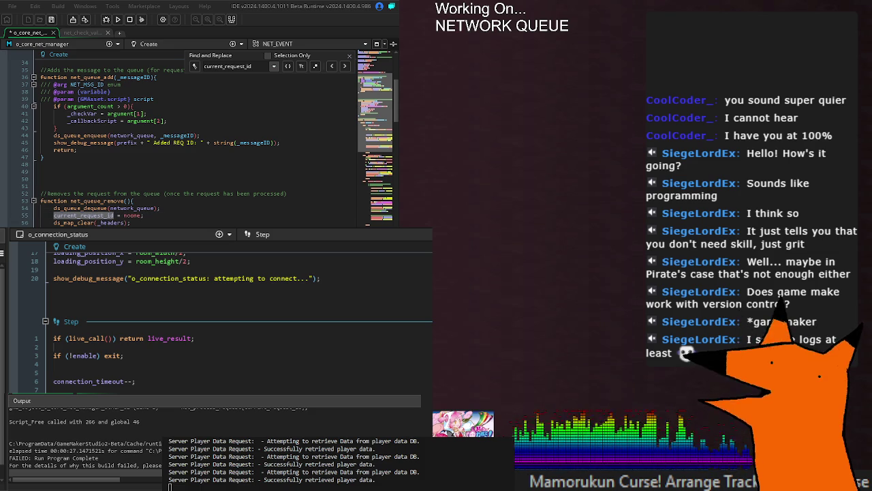
# Run the game again, read the line 415 error location, and close the crashed game.
pyautogui.press('F5')
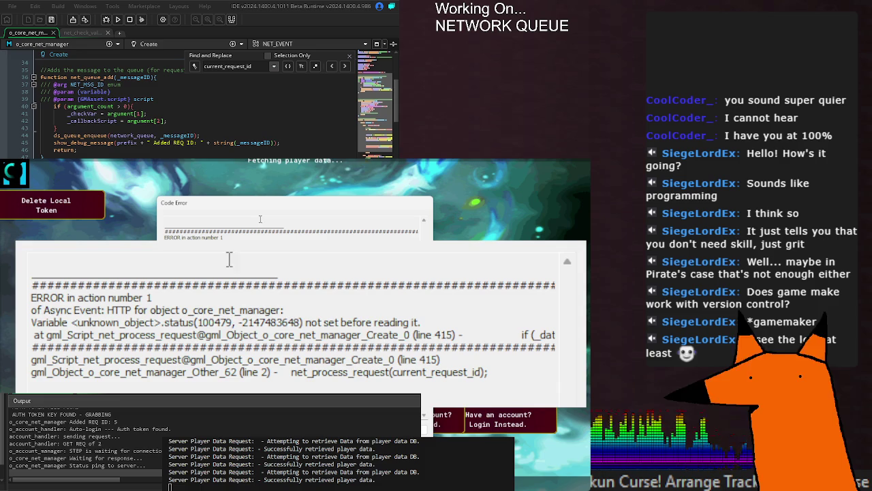
pyautogui.moveTo(264, 334)
pyautogui.mouseDown()
pyautogui.moveTo(558, 326)
pyautogui.moveTo(568, 335)
pyautogui.mouseUp()
pyautogui.click(533, 331)
pyautogui.tripleClick(533, 331)
pyautogui.click(314, 335)
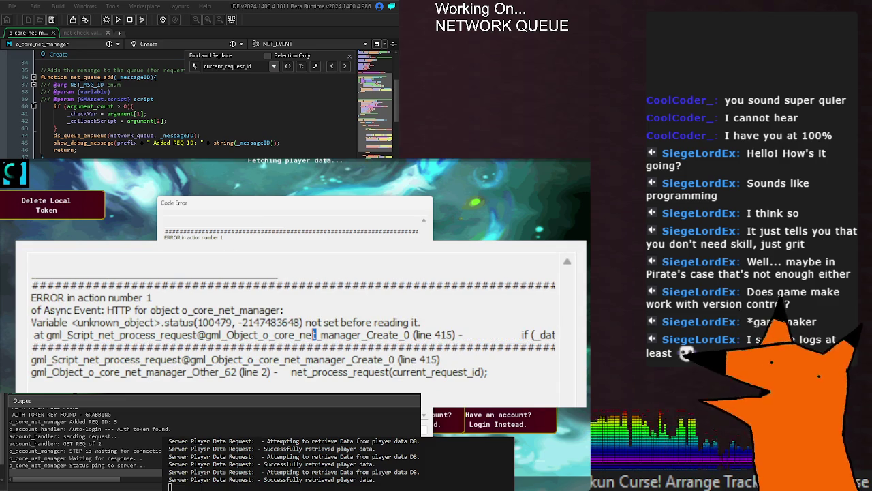
pyautogui.press('Return')
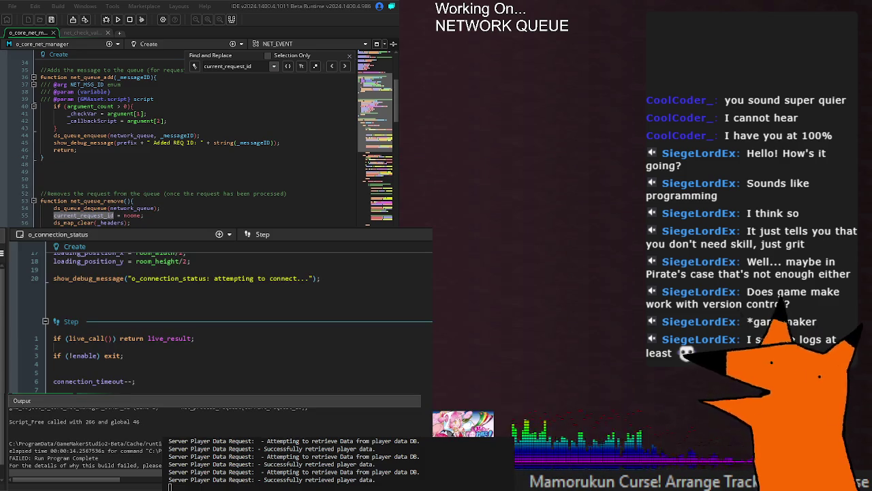
# Find the next current_request_id match in the Create event and save the code.
pyautogui.click(172, 157)
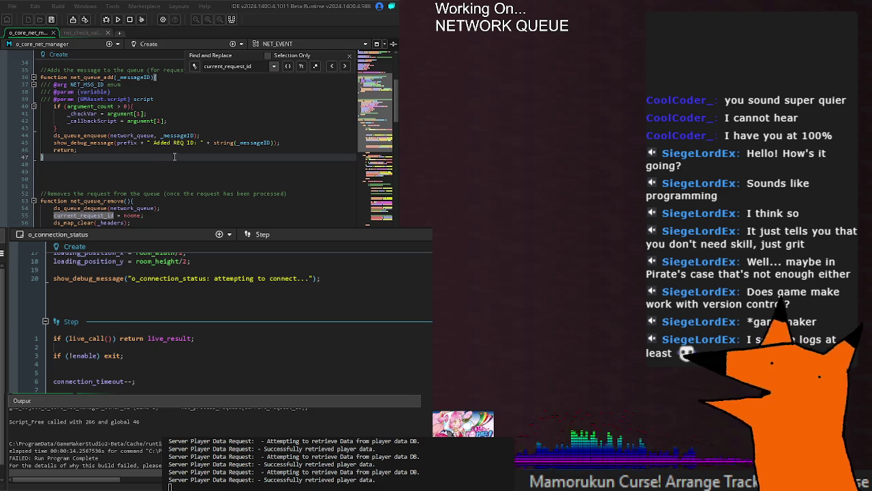
pyautogui.press('F3')
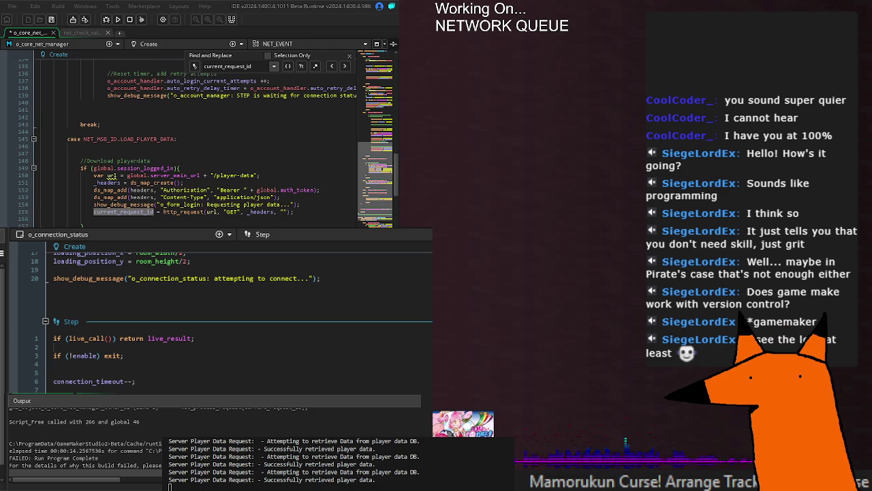
pyautogui.scroll(-5, 213, 225)
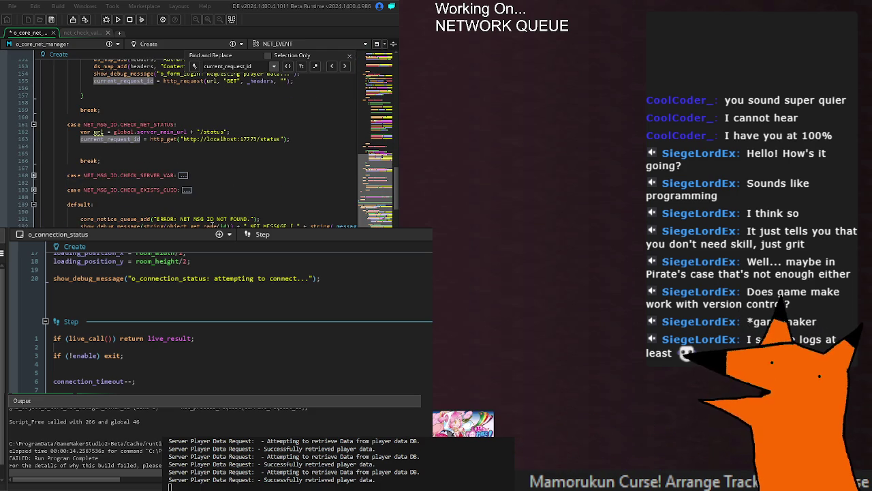
pyautogui.hotkey('ctrl', 's')
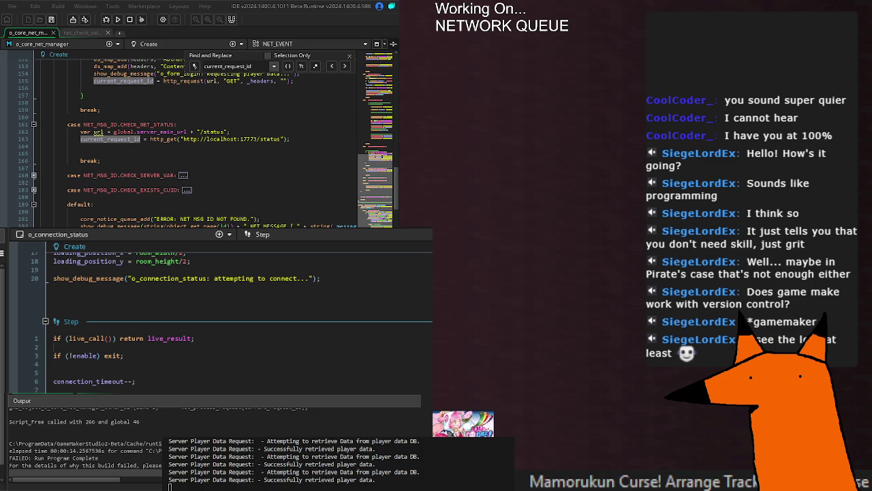
# Step through the current_request_id matches in the Step and Draw GUI events.
pyautogui.scroll(-20, 117, 221)
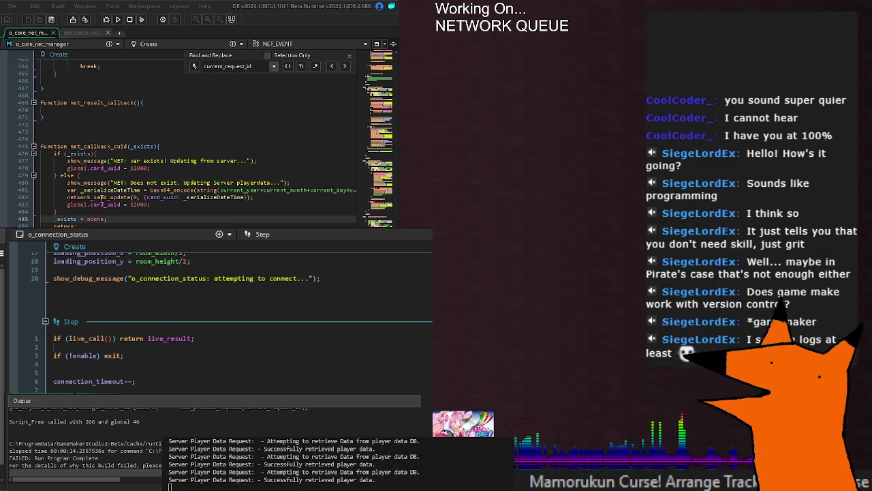
pyautogui.scroll(-3, 101, 199)
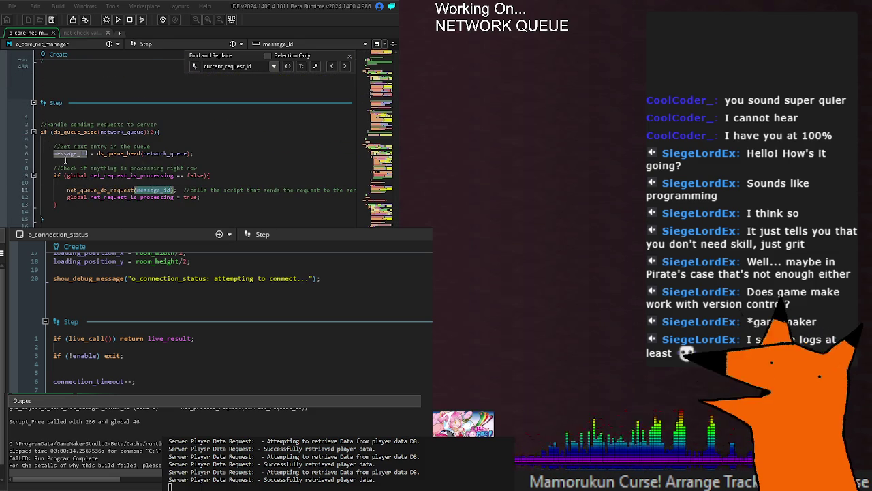
pyautogui.click(104, 124)
pyautogui.press('Down')
pyautogui.press('Down')
pyautogui.press('Down')
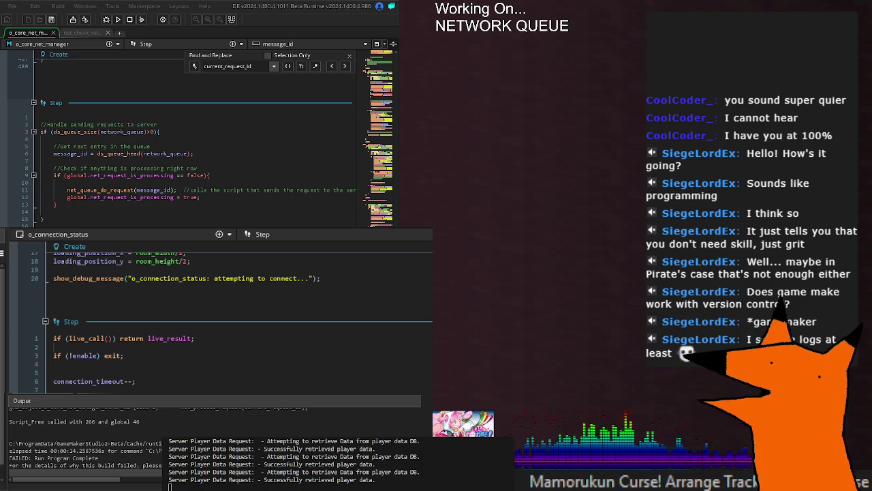
pyautogui.press('Down')
pyautogui.press('Down')
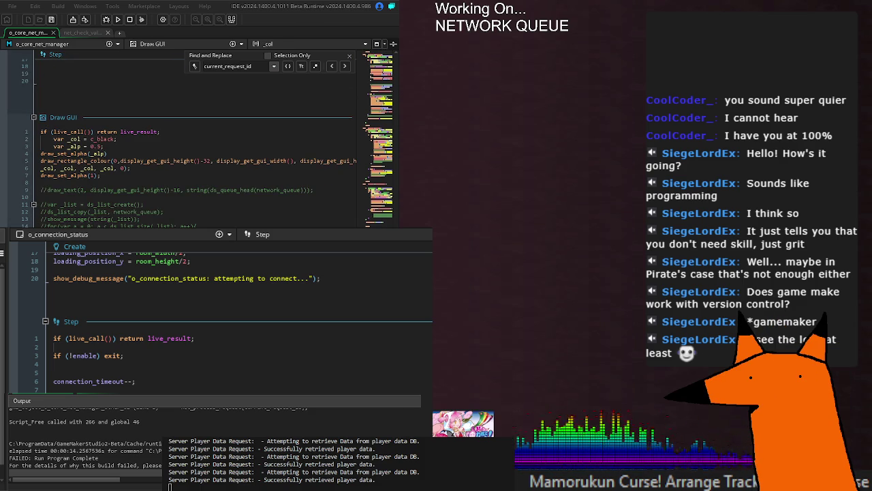
pyautogui.press('F3')
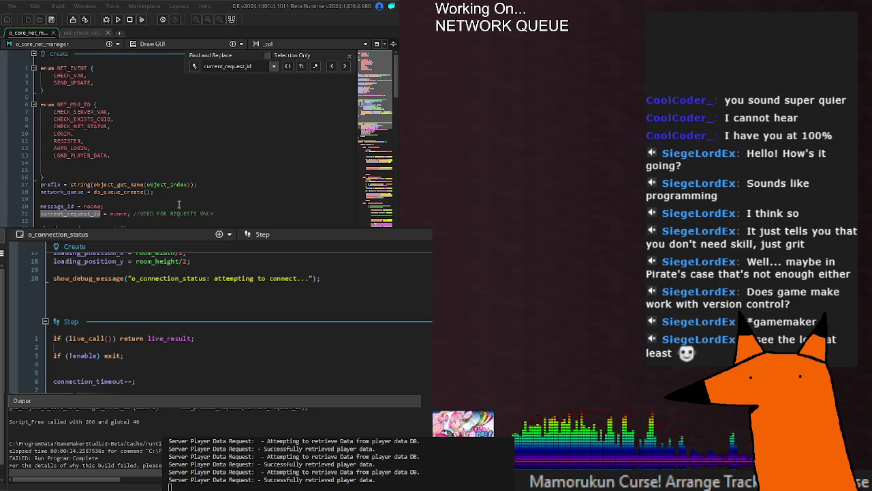
pyautogui.press('F3')
# Inspect the NET_MSG_ID.LOGIN case and its Content-Type header line.
pyautogui.click(160, 218)
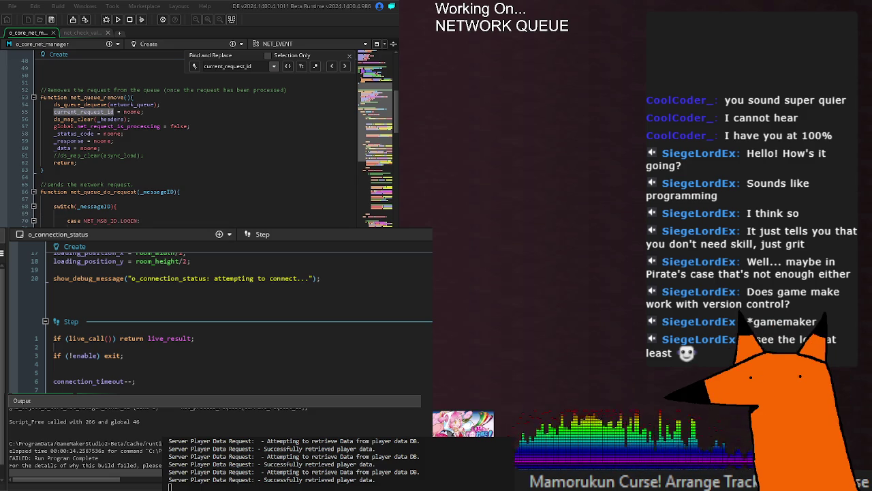
pyautogui.scroll(-4, 233, 195)
pyautogui.click(250, 183)
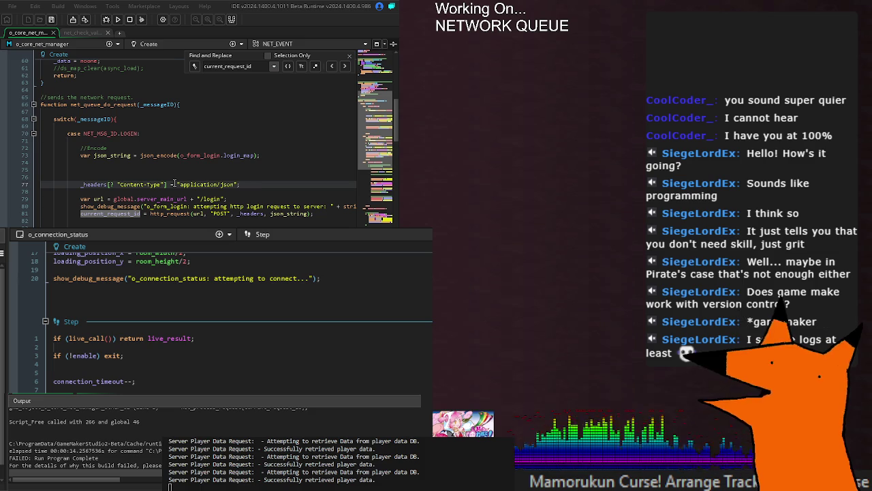
pyautogui.scroll(-2, 218, 207)
pyautogui.scroll(2, 205, 210)
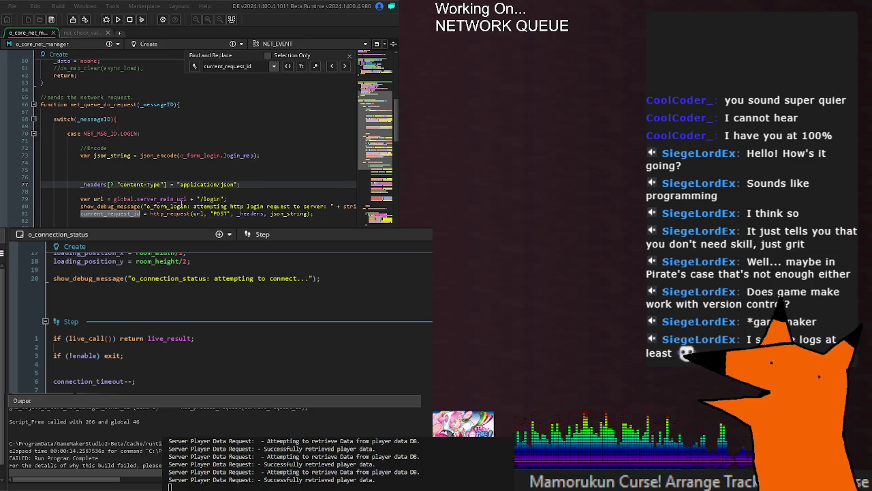
pyautogui.scroll(12, 188, 218)
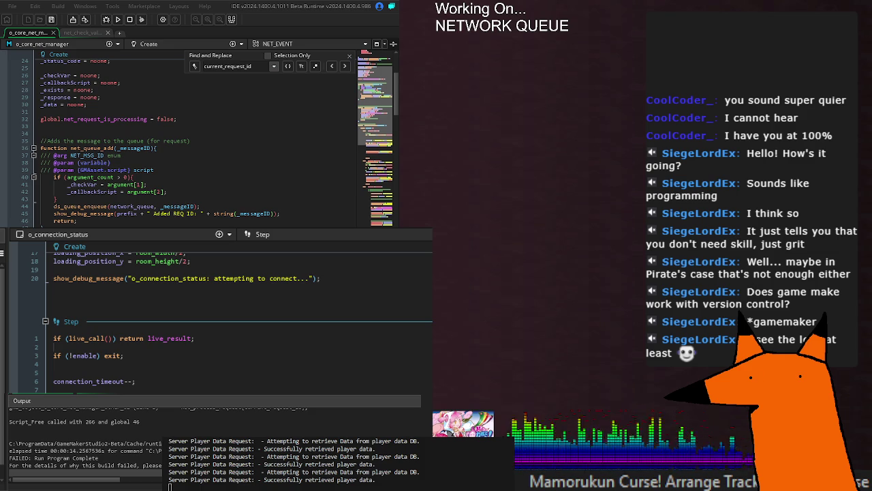
# Save o_core_net_manager, dismiss the current_request_id search, and review the Create event.
pyautogui.hotkey('ctrl', 's')
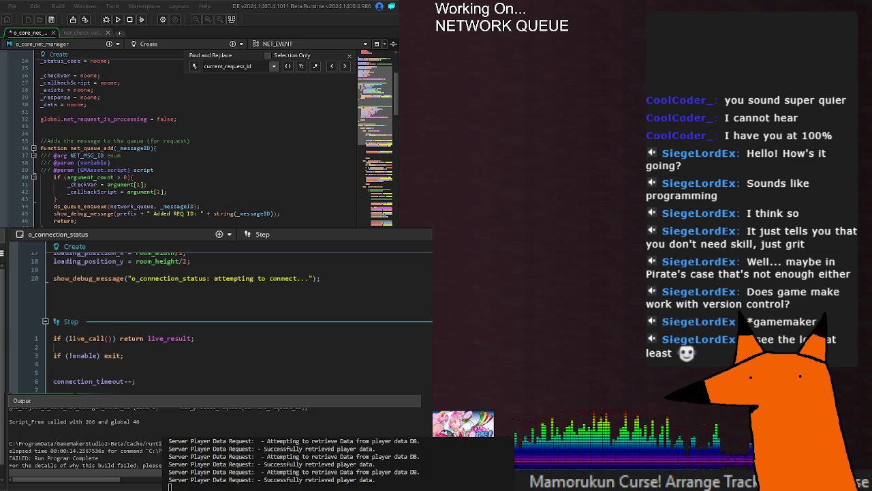
pyautogui.click(350, 56)
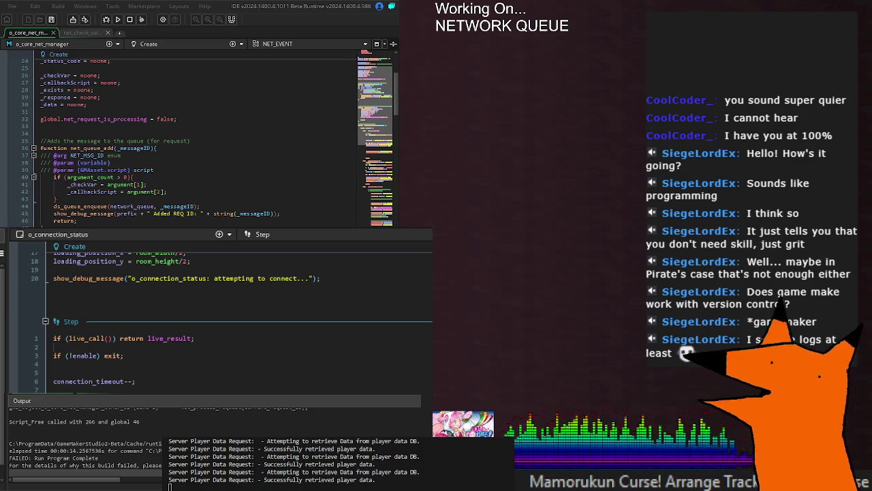
pyautogui.scroll(-20, 197, 136)
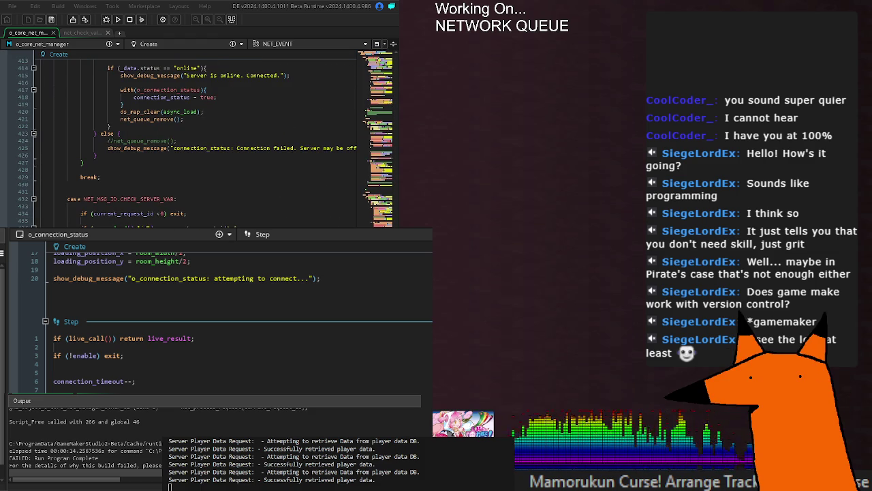
pyautogui.scroll(-10, 197, 136)
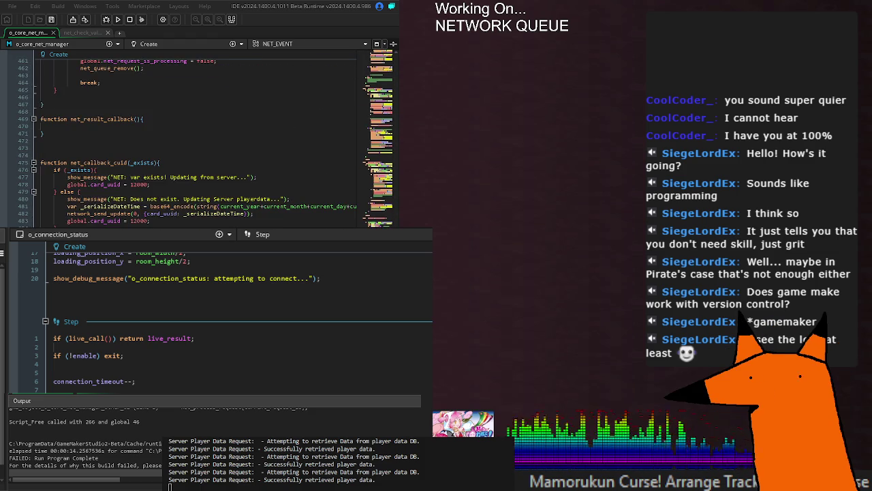
pyautogui.scroll(2, 197, 136)
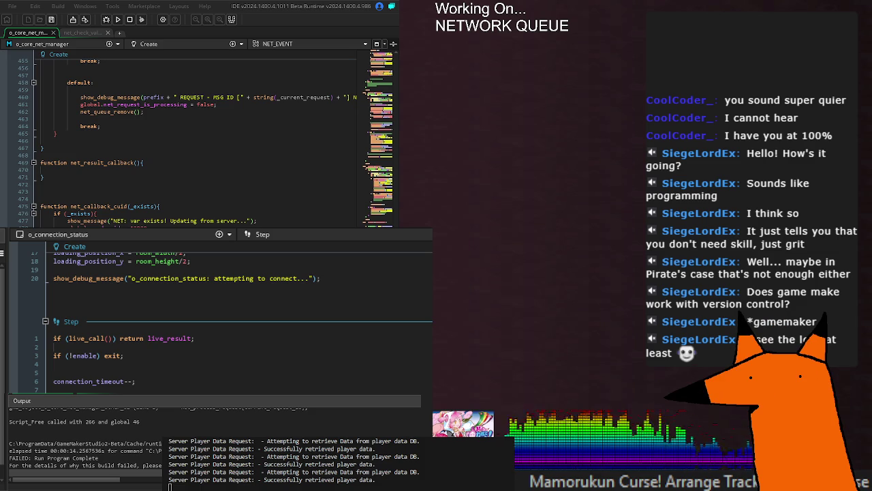
pyautogui.scroll(-4, 197, 136)
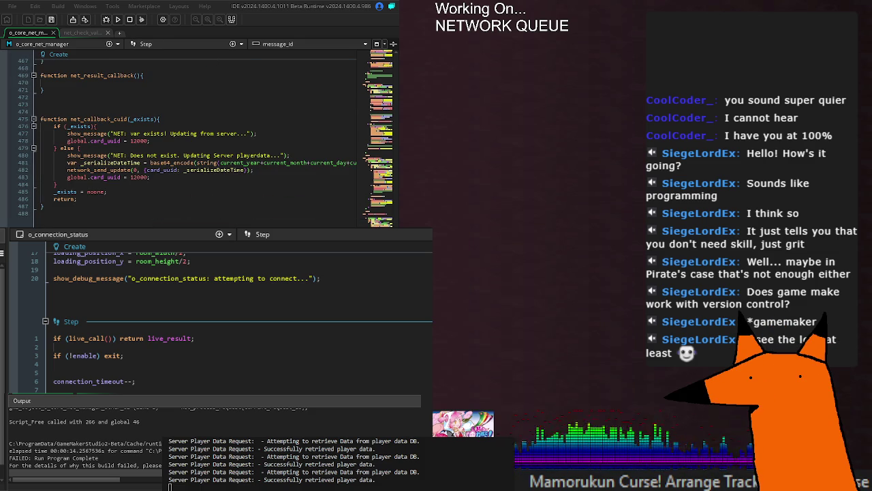
# From the top of the script, fold net_queue_add on line 36 and go to line 60 in net_queue_remove.
pyautogui.hotkey('ctrl', 'Home')
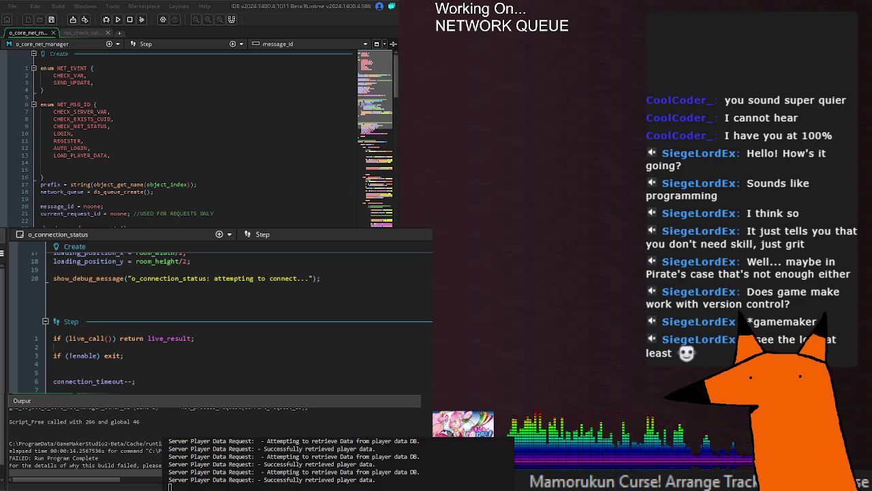
pyautogui.scroll(-2, 198, 136)
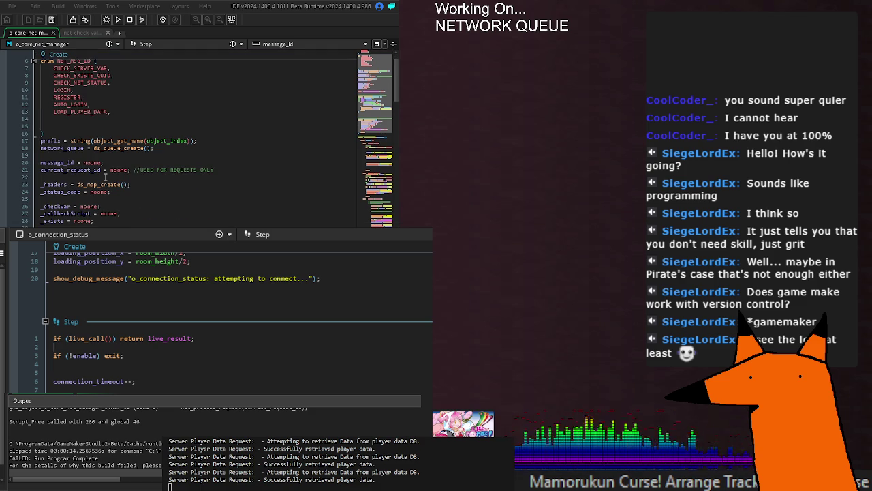
pyautogui.scroll(-8, 103, 177)
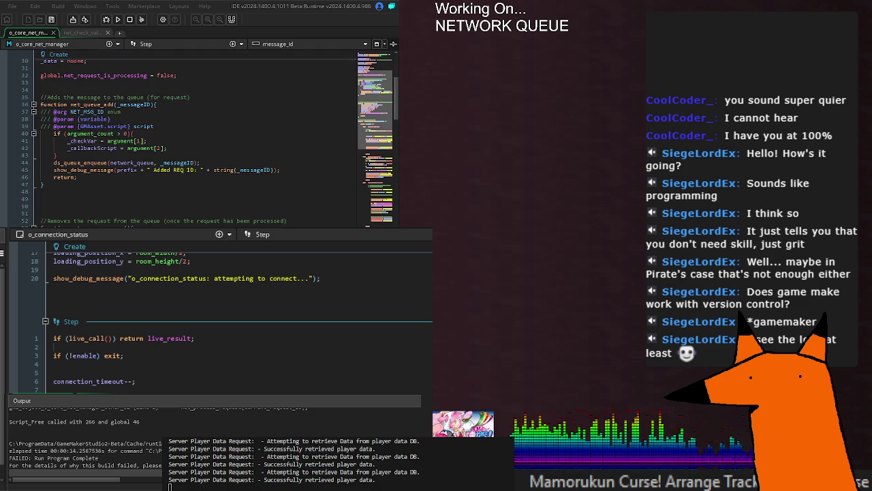
pyautogui.click(32, 105)
pyautogui.click(170, 198)
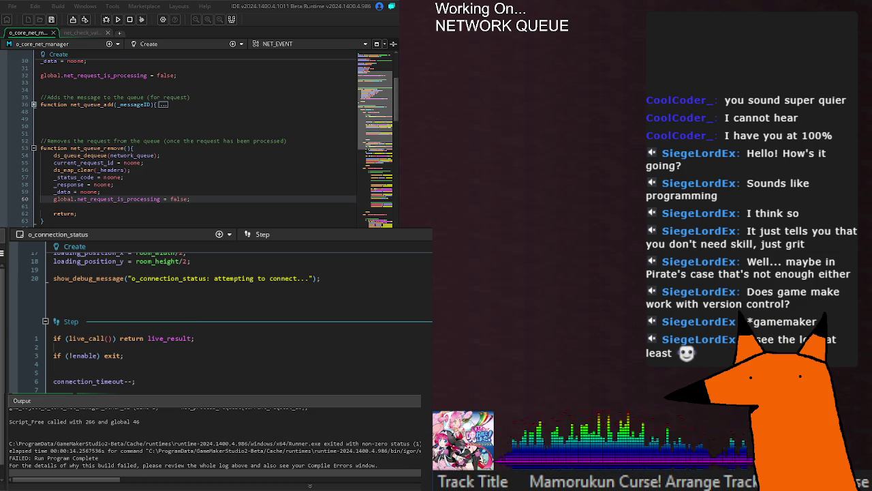
# Delete the 'if (current_request_id <0) exit;' line at 434 and save o_core_net_manager.
pyautogui.scroll(-15, 197, 143)
pyautogui.scroll(-20, 198, 143)
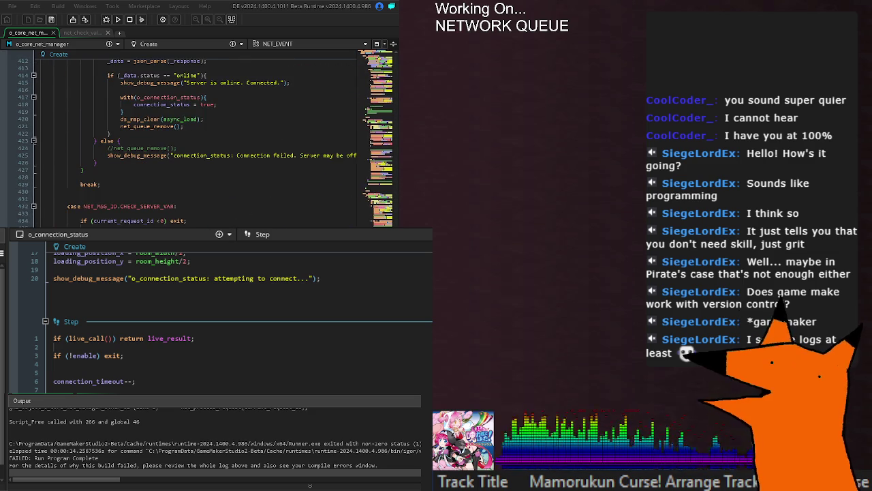
pyautogui.click(149, 221)
pyautogui.press('End')
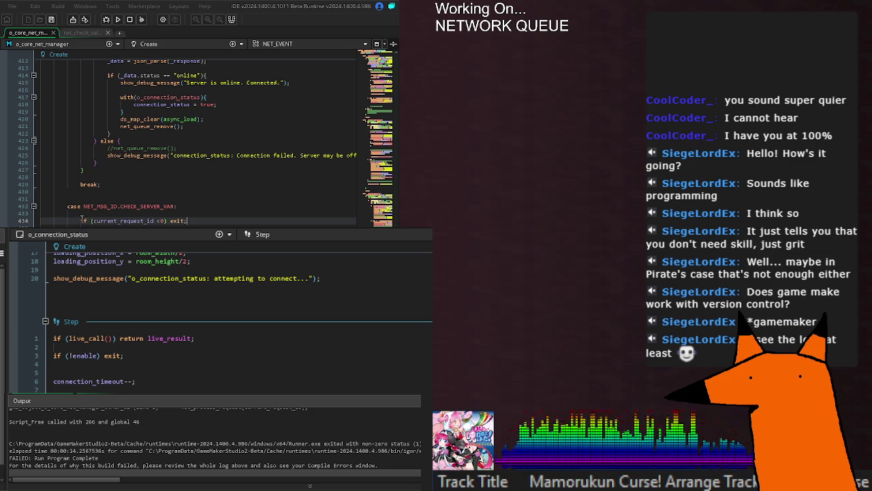
pyautogui.moveTo(81, 220); pyautogui.dragTo(208, 223)
pyautogui.press('BackSpace')
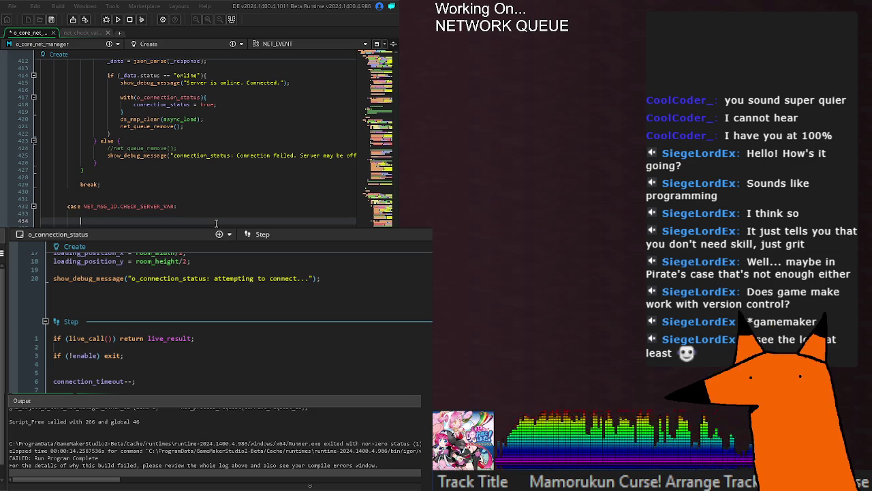
pyautogui.hotkey('ctrl', 's')
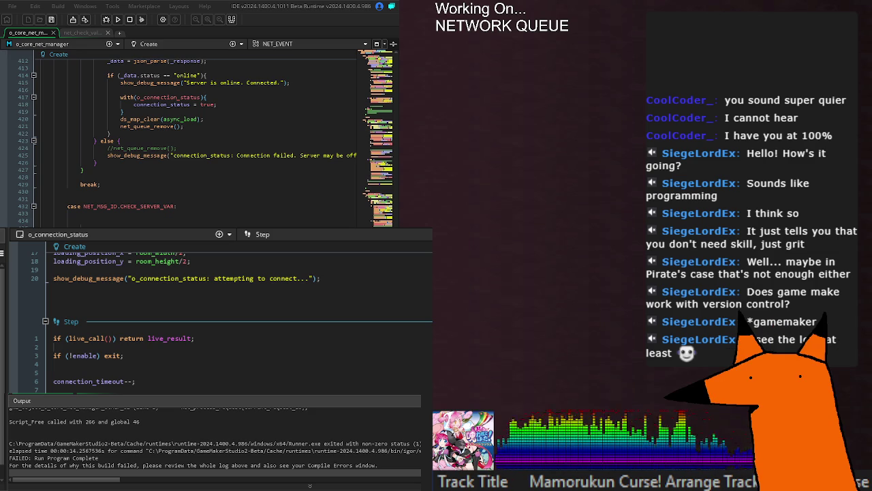
pyautogui.scroll(12, 198, 143)
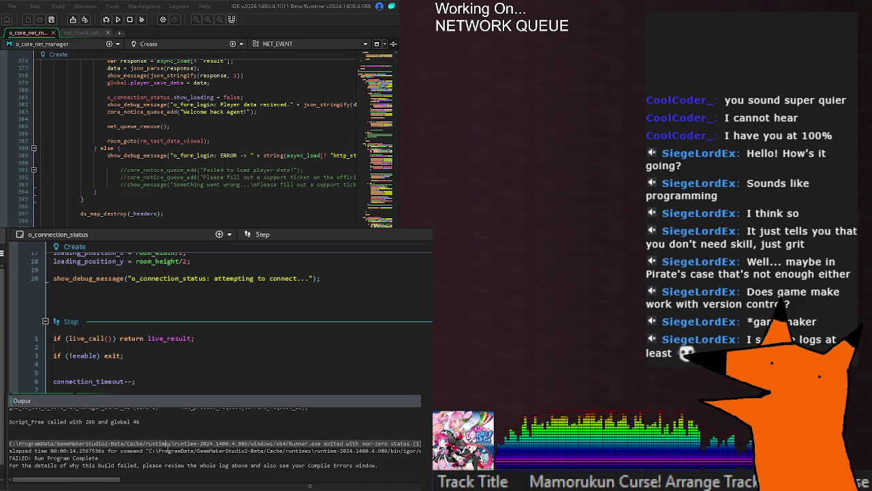
# Select the 'Status ping to server' line in the output log.
pyautogui.scroll(5, 173, 439)
pyautogui.moveTo(66, 439); pyautogui.dragTo(185, 438)
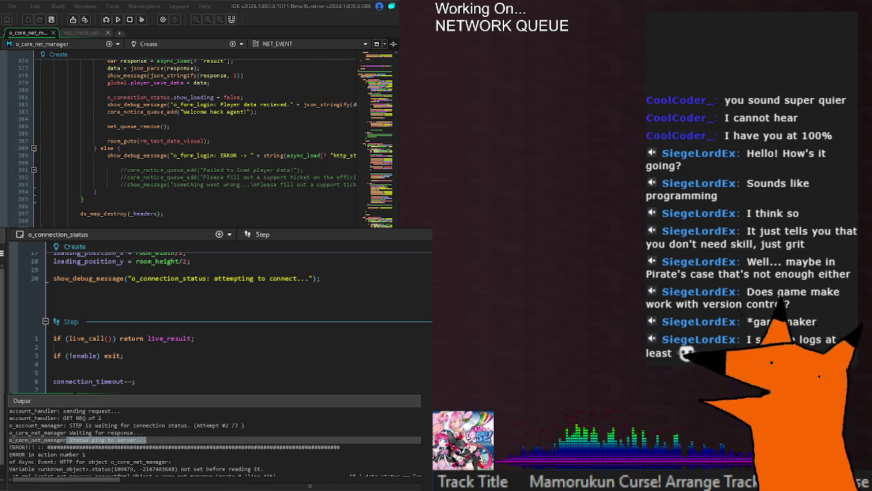
pyautogui.scroll(-2, 198, 143)
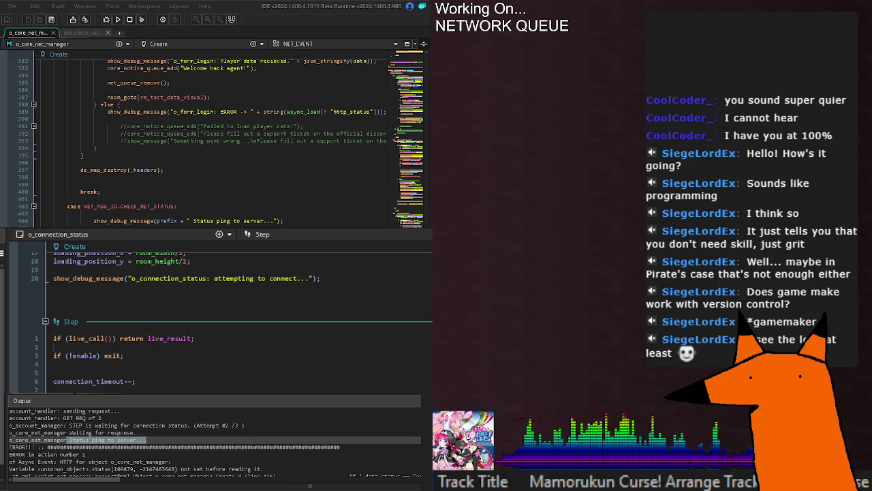
# Run the game and read the Code Error pointing at net_process_request line 414.
pyautogui.press('F5')
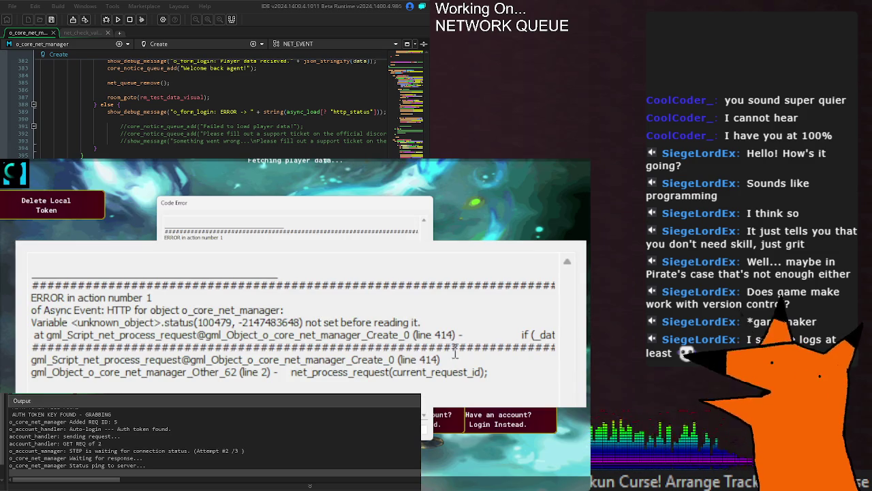
pyautogui.moveTo(466, 335); pyautogui.dragTo(563, 336)
pyautogui.moveTo(487, 335); pyautogui.dragTo(33, 335)
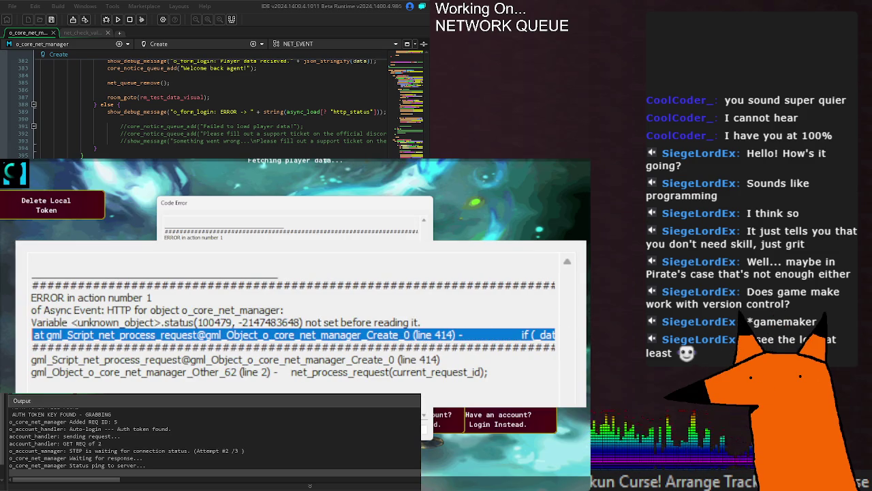
pyautogui.click(52, 345)
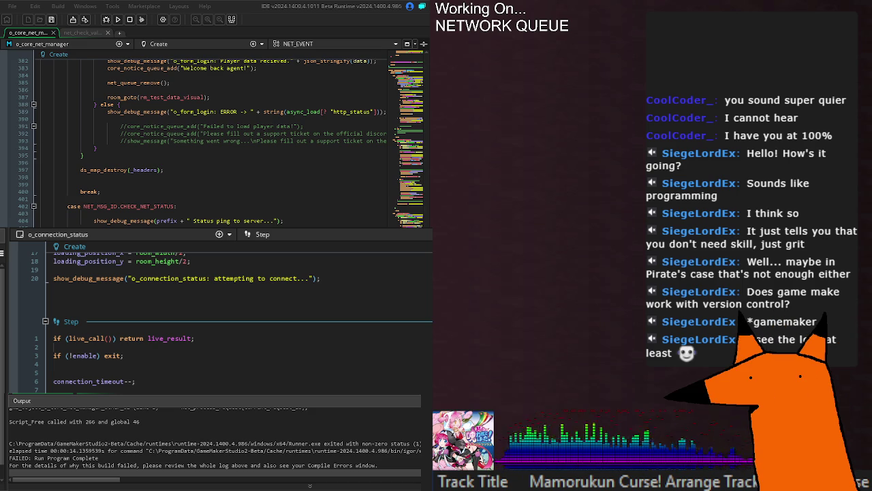
# Highlight every use of _messageID in the o_core_net_manager Create code.
pyautogui.scroll(20, 204, 136)
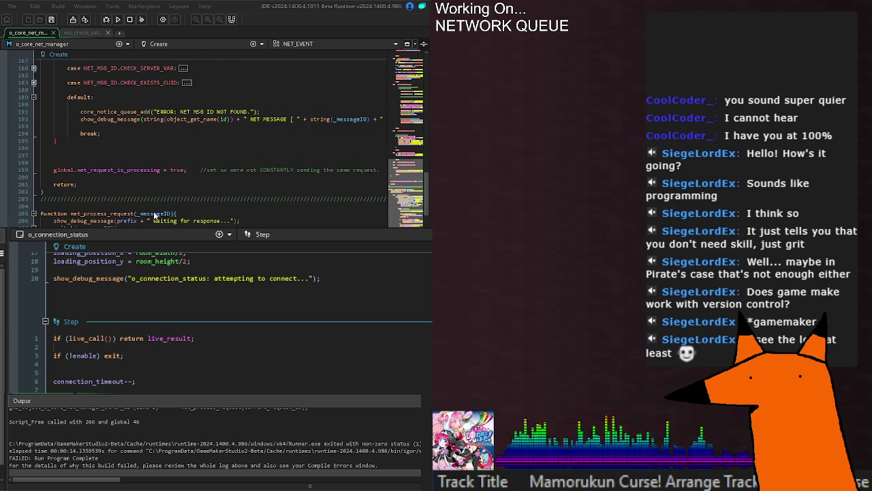
pyautogui.click(155, 215)
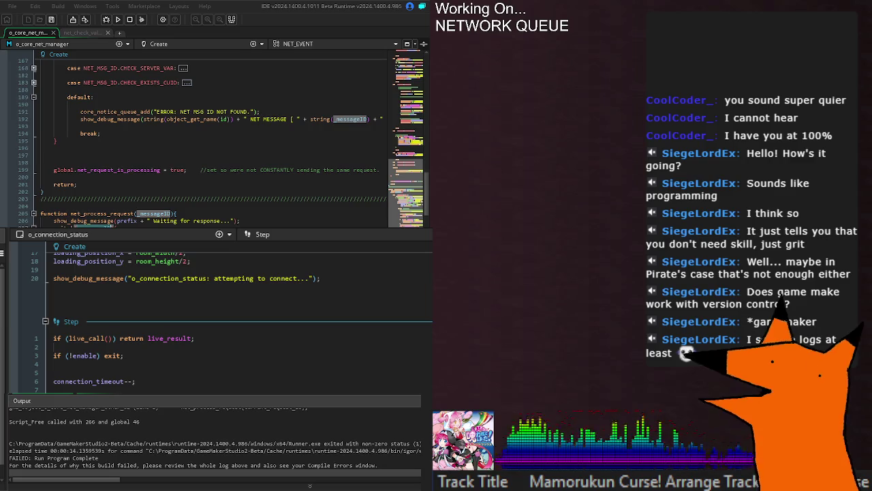
pyautogui.scroll(10, 204, 136)
pyautogui.scroll(-6, 94, 198)
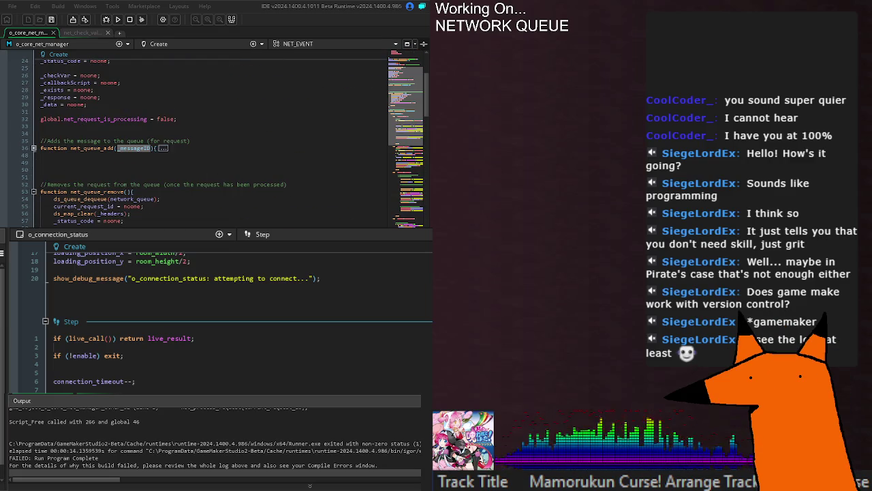
pyautogui.scroll(-12, 94, 198)
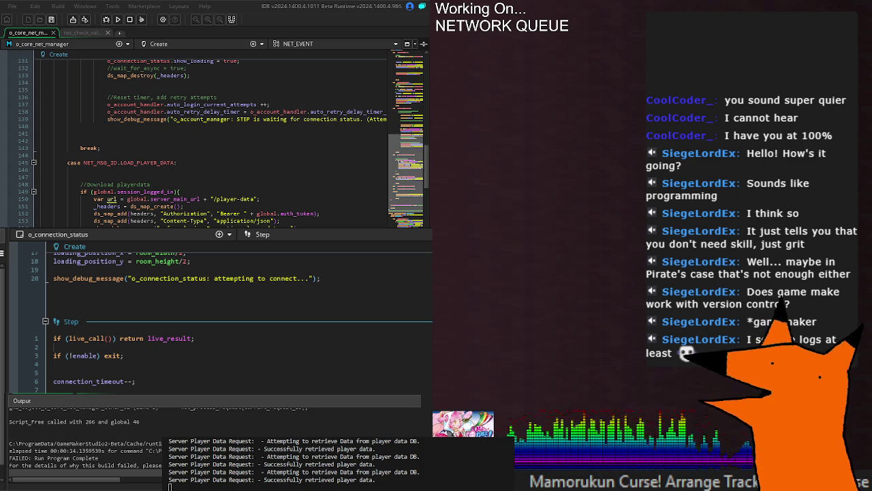
pyautogui.scroll(-5, 205, 137)
pyautogui.scroll(20, 204, 136)
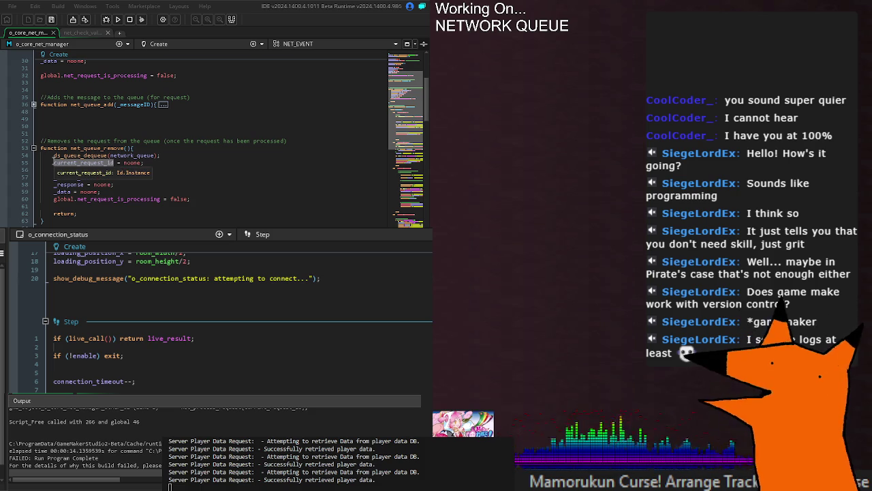
# Inspect message_id and the current_request_id reset on line 55, ending at LOAD_PLAYER_DATA.
pyautogui.click(218, 164)
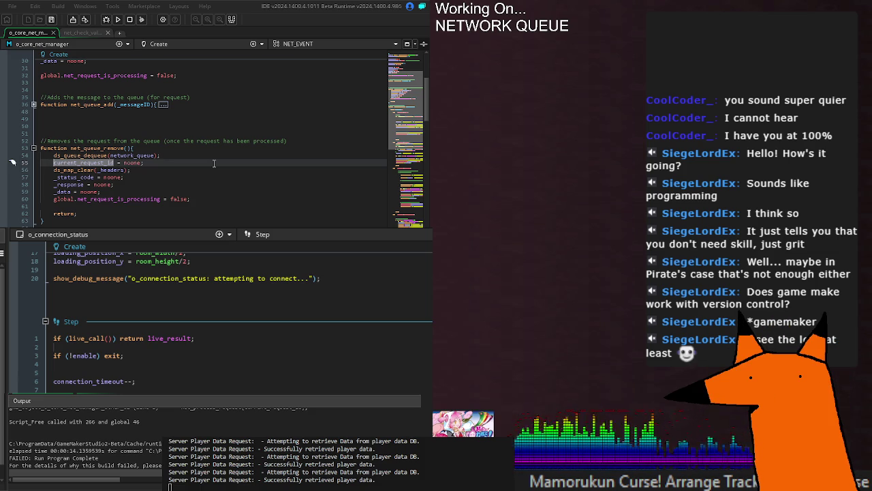
pyautogui.scroll(10, 126, 145)
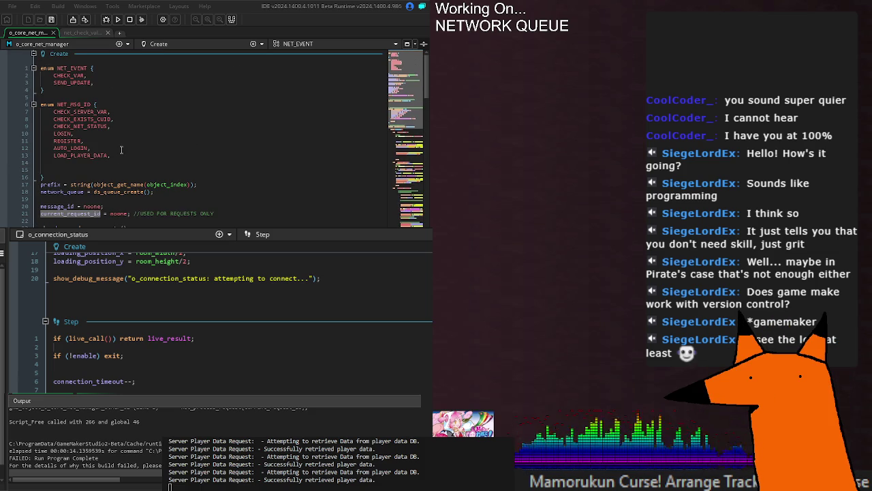
pyautogui.doubleClick(55, 205)
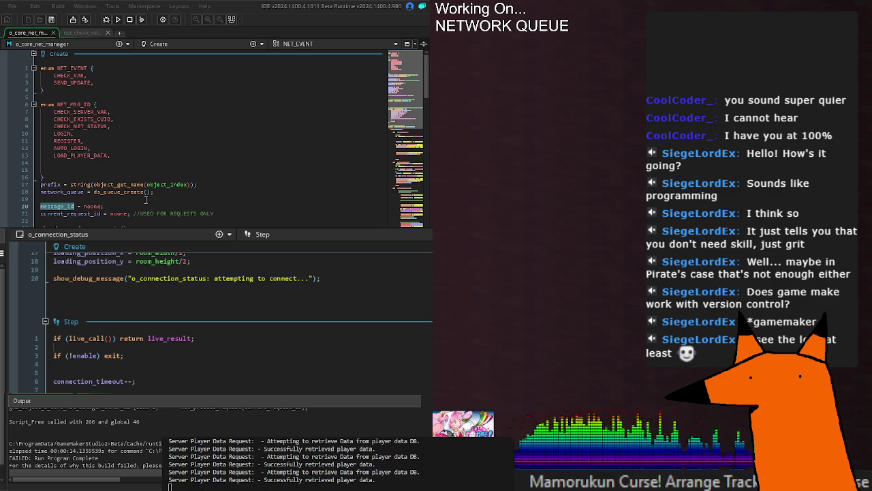
pyautogui.doubleClick(68, 213)
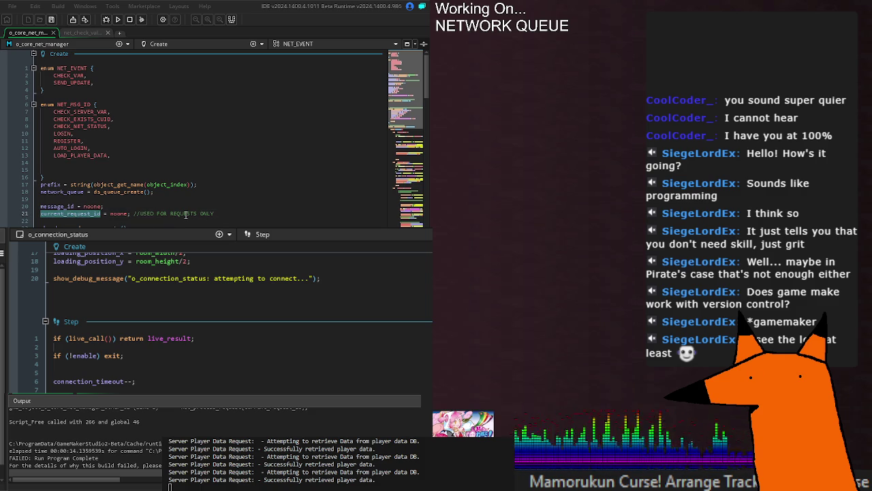
pyautogui.scroll(-8, 186, 215)
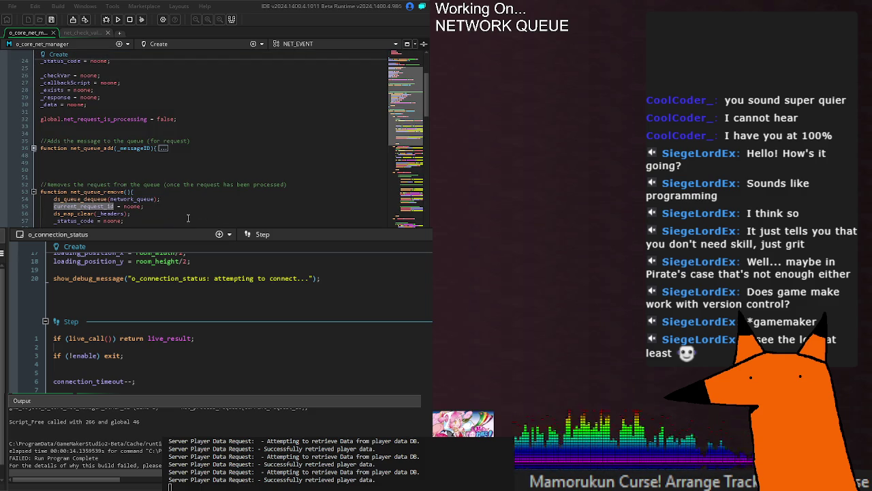
pyautogui.click(158, 205)
pyautogui.scroll(-15, 197, 204)
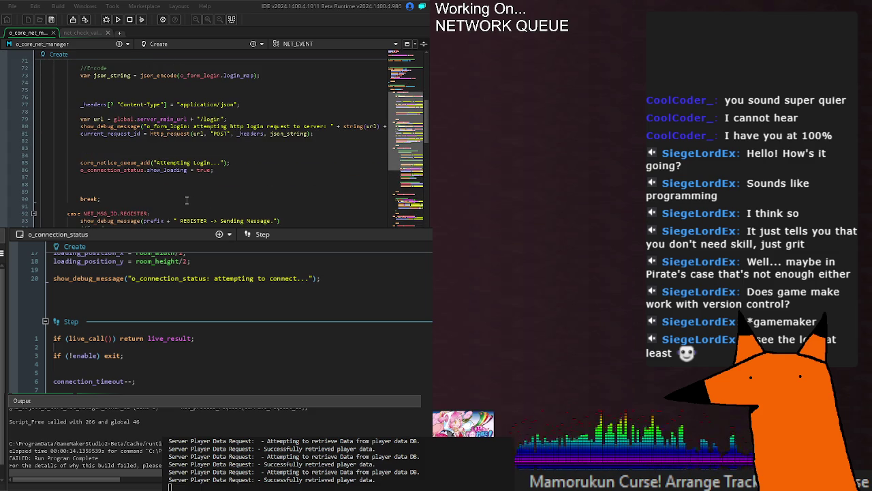
pyautogui.scroll(2, 183, 195)
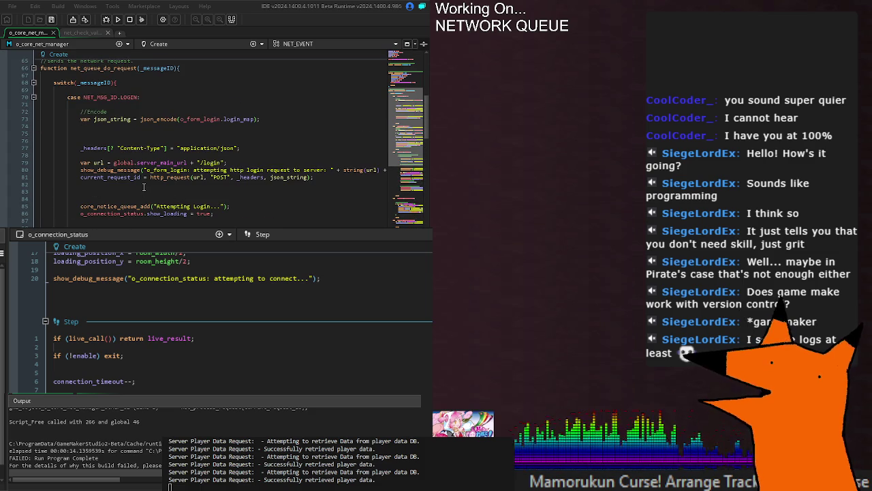
pyautogui.scroll(4, 155, 156)
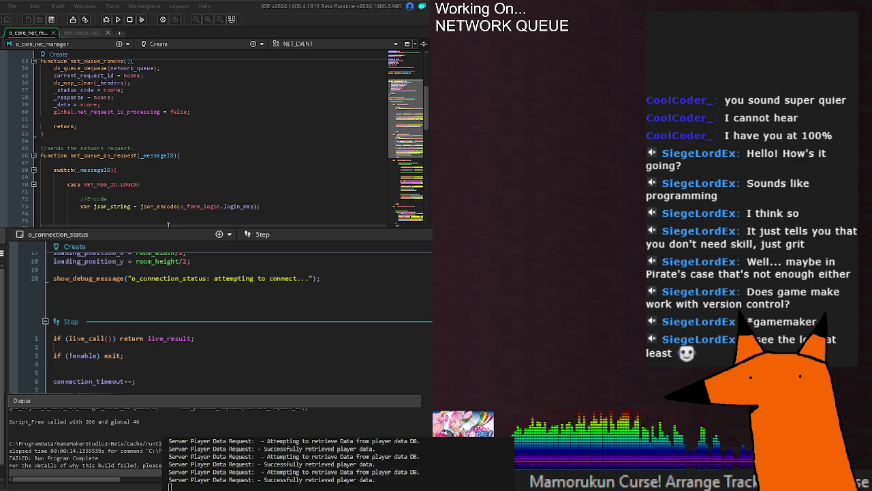
pyautogui.scroll(-20, 169, 224)
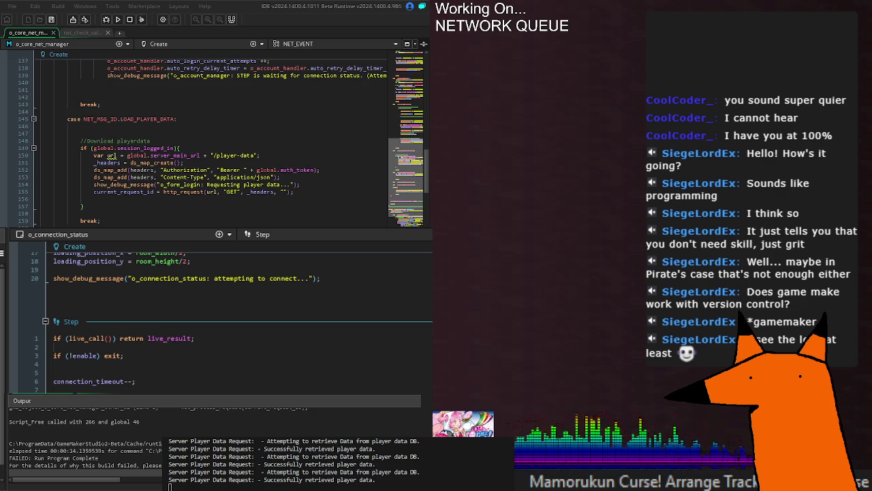
# Search the net manager code for current_request_id, taken from line 155.
pyautogui.doubleClick(123, 192)
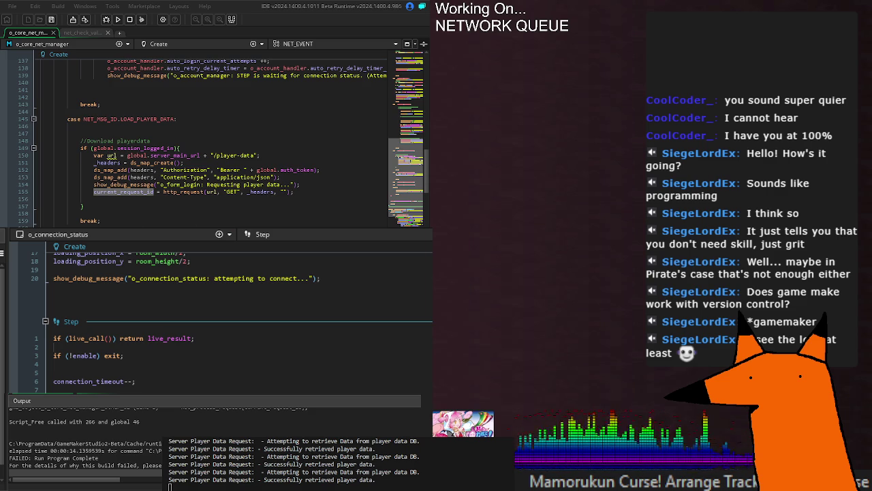
pyautogui.click(109, 156)
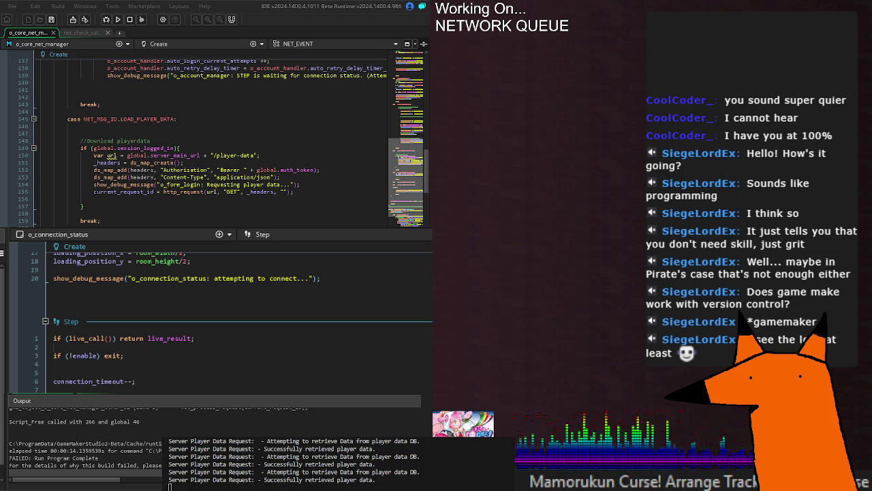
pyautogui.scroll(1, 225, 420)
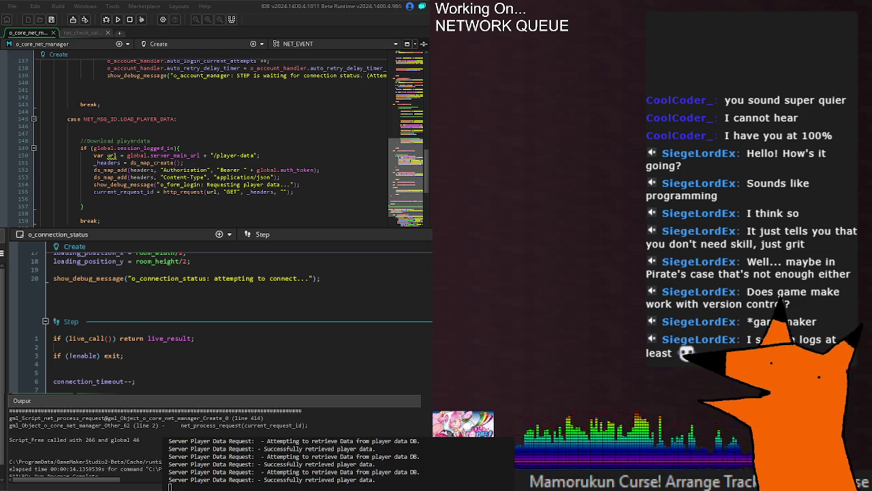
pyautogui.hotkey('ctrl', 'shift', 'Right')
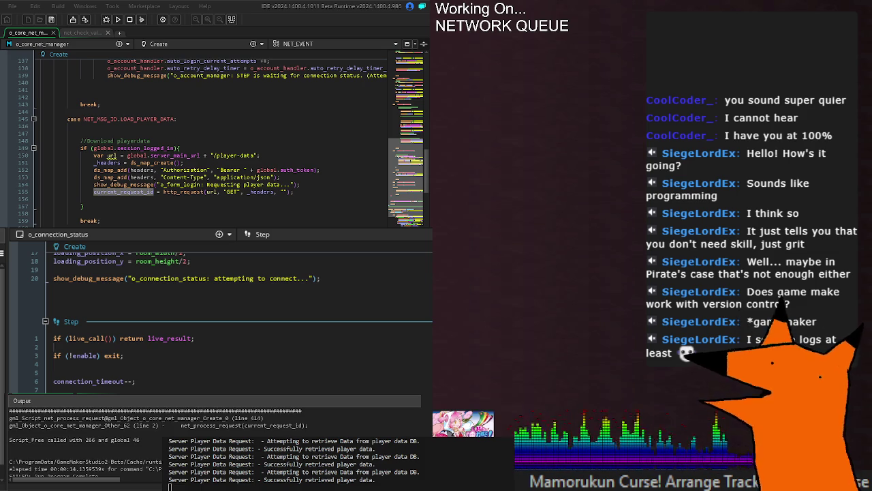
pyautogui.hotkey('ctrl', 'f')
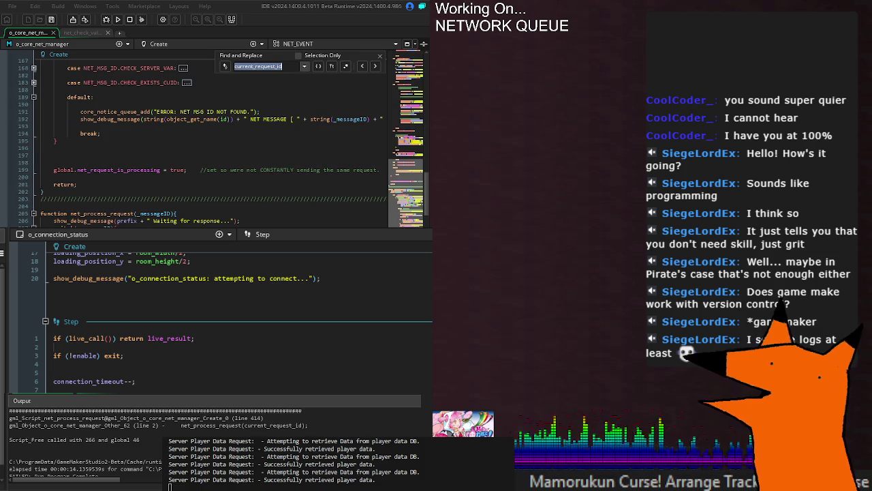
# Step through the current_request_id matches, including the one in Draw GUI.
pyautogui.click(374, 67)
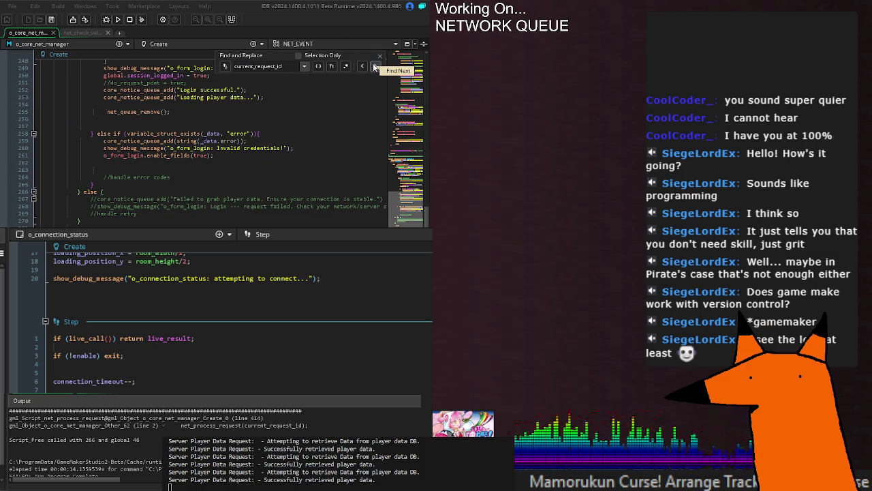
pyautogui.click(374, 67)
pyautogui.click(375, 68)
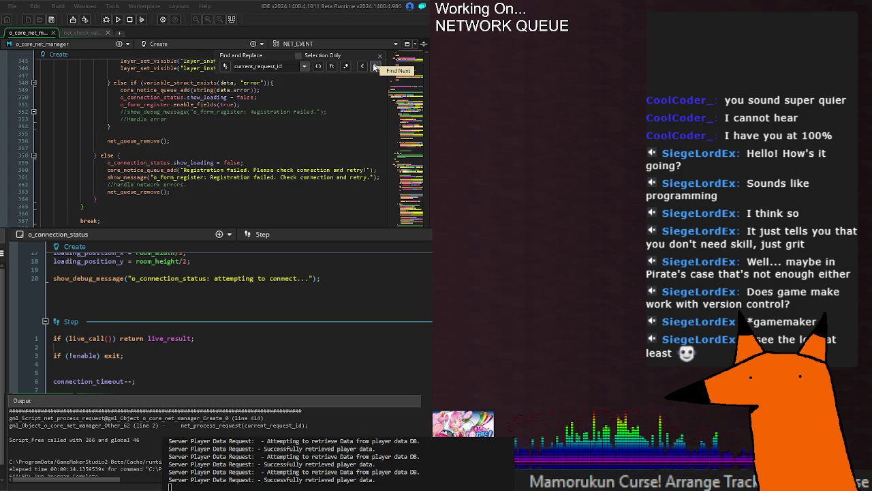
pyautogui.click(374, 67)
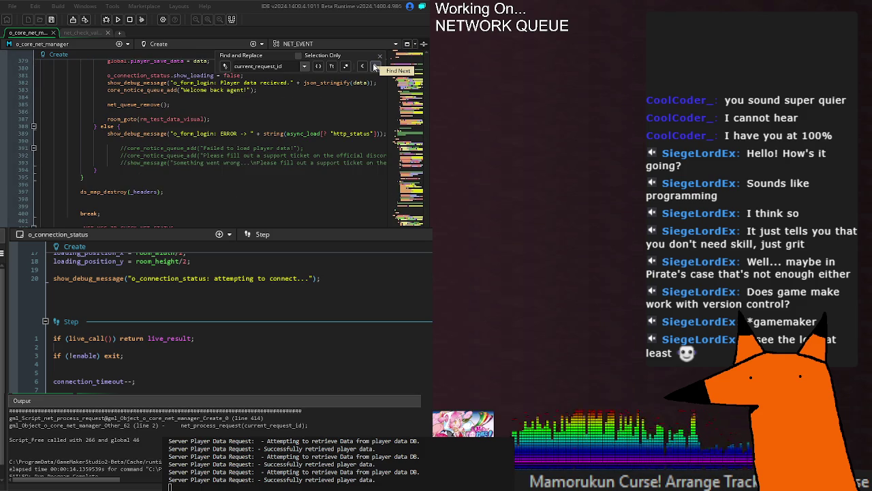
pyautogui.click(374, 67)
pyautogui.click(374, 68)
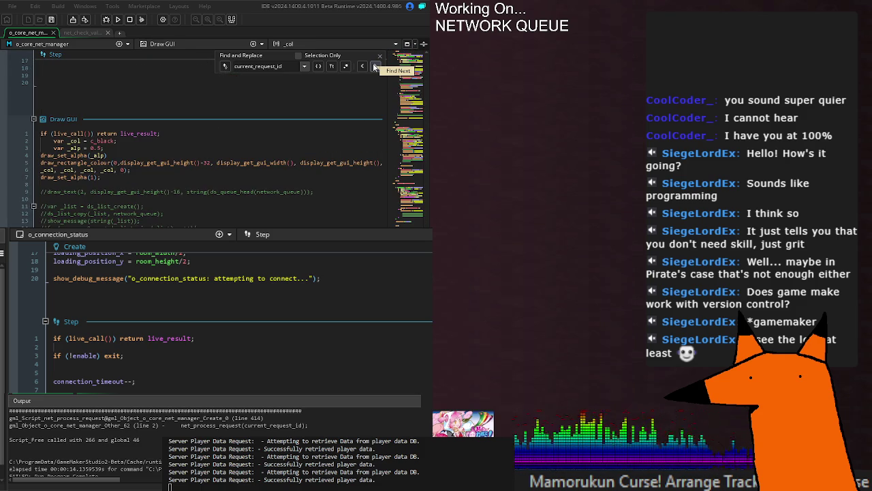
pyautogui.click(374, 67)
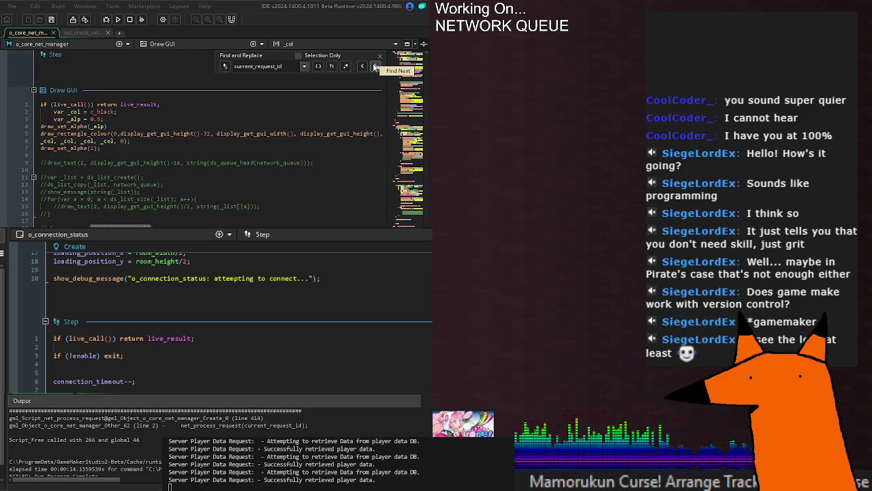
# Review the Async HTTP use and the line 21 declaration, then save and run the game.
pyautogui.click(374, 67)
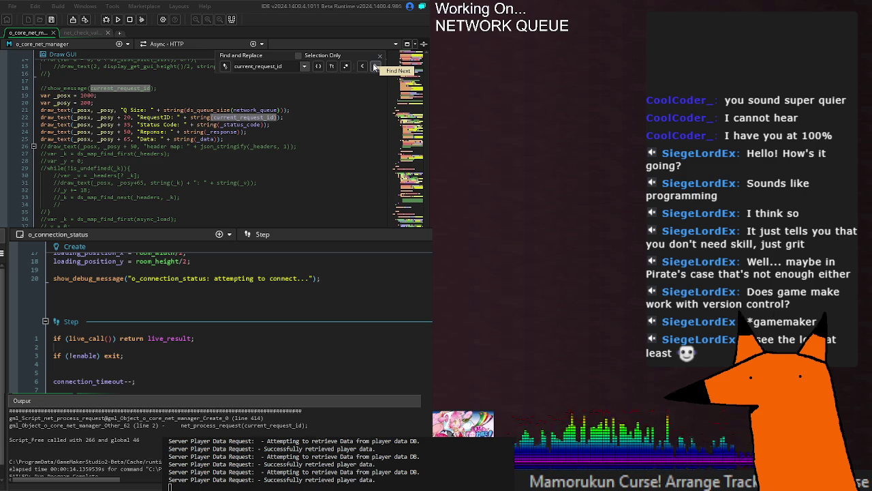
pyautogui.click(374, 68)
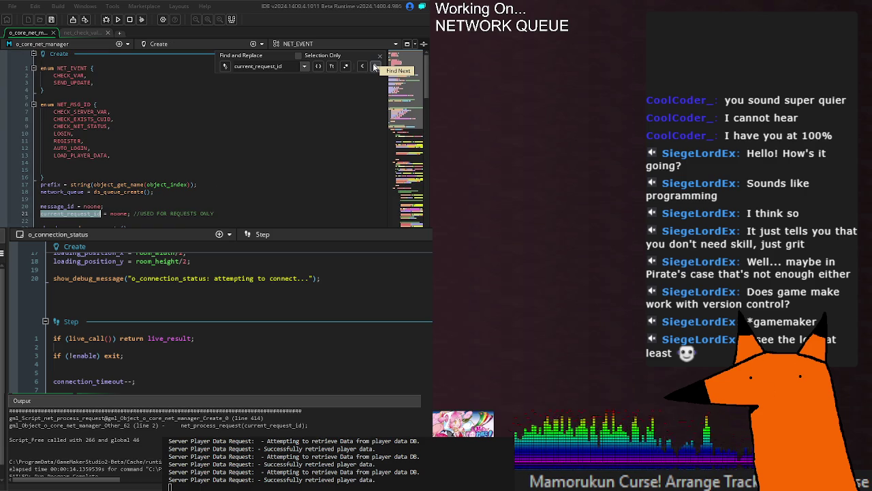
pyautogui.click(374, 67)
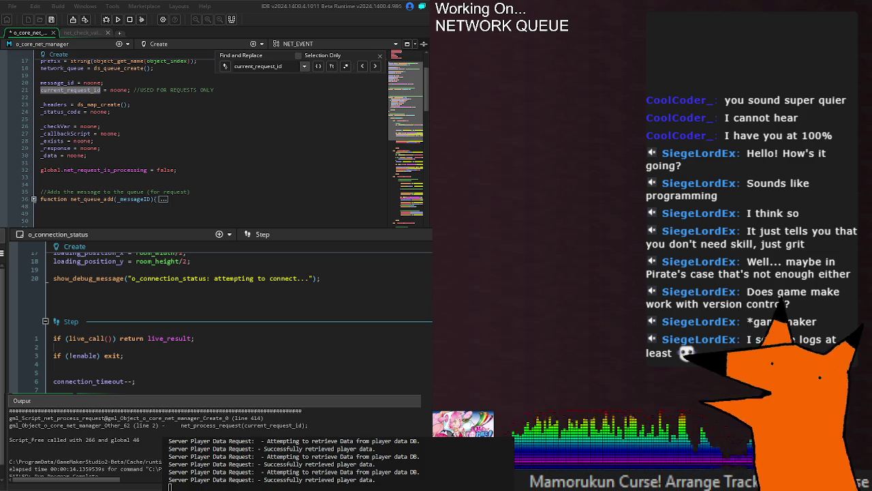
pyautogui.press('F5')
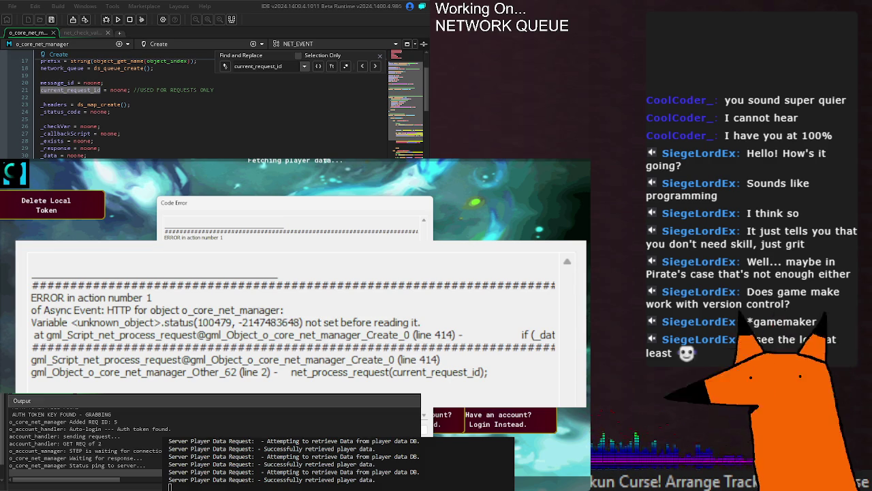
# Step through current_request_id matches to the Async HTTP handling around lines 387–414.
pyautogui.press('Return')
pyautogui.press('Return')
pyautogui.press('Return')
pyautogui.press('Return')
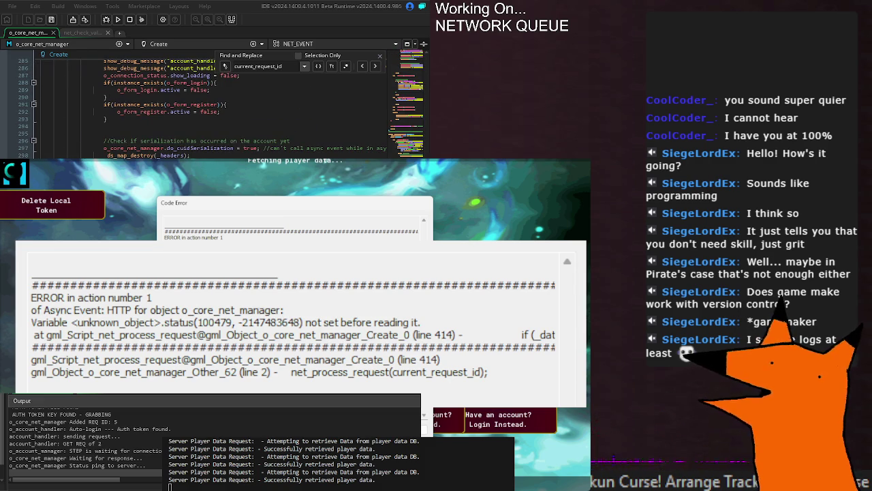
pyautogui.press('Return')
pyautogui.press('Return')
pyautogui.press('Return')
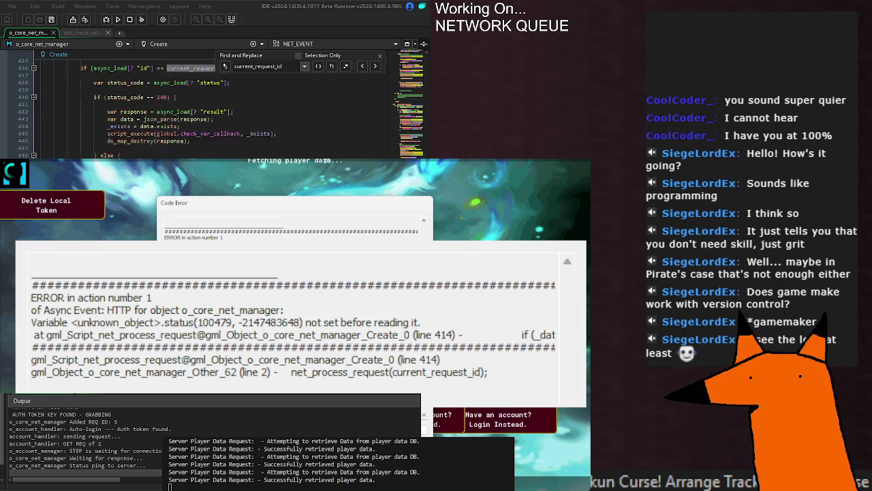
pyautogui.scroll(6, 205, 109)
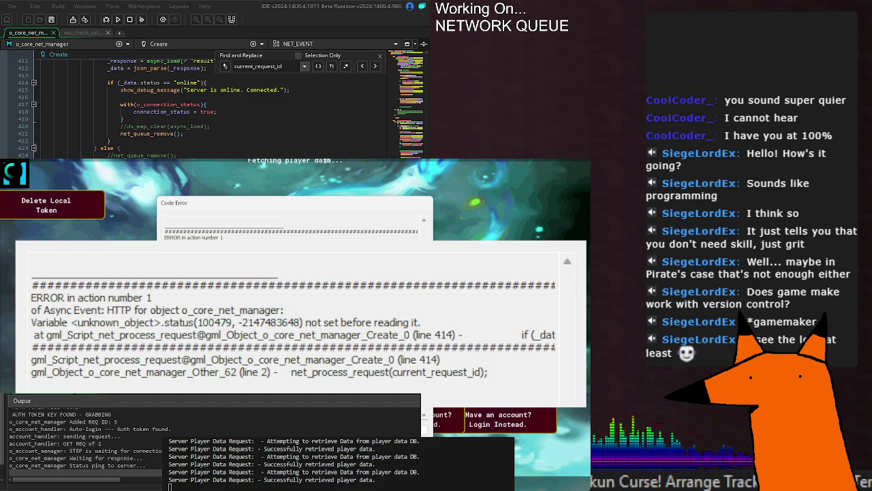
pyautogui.scroll(8, 205, 109)
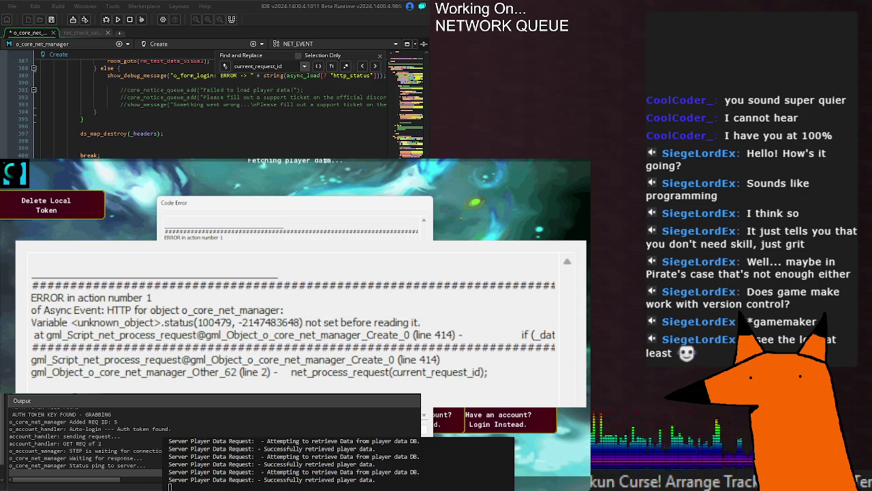
# Save the net manager code and rebuild until the game reaches the Connecting screen.
pyautogui.hotkey('ctrl', 's')
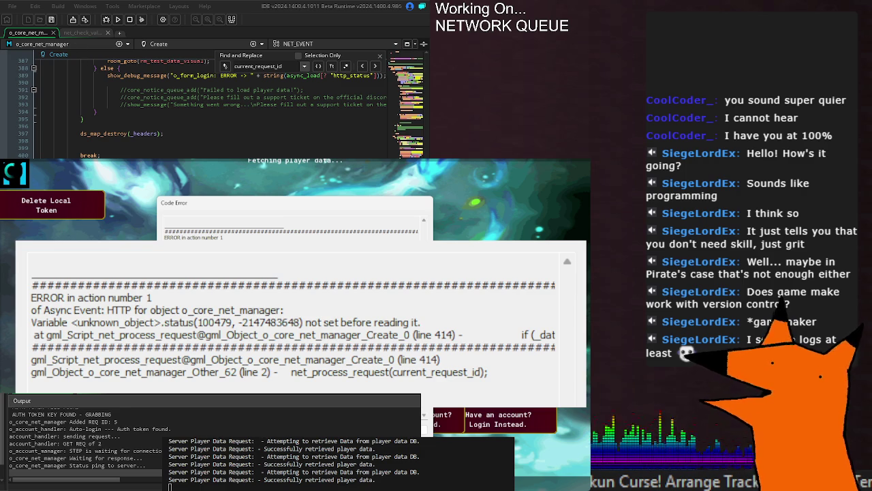
pyautogui.press('F5')
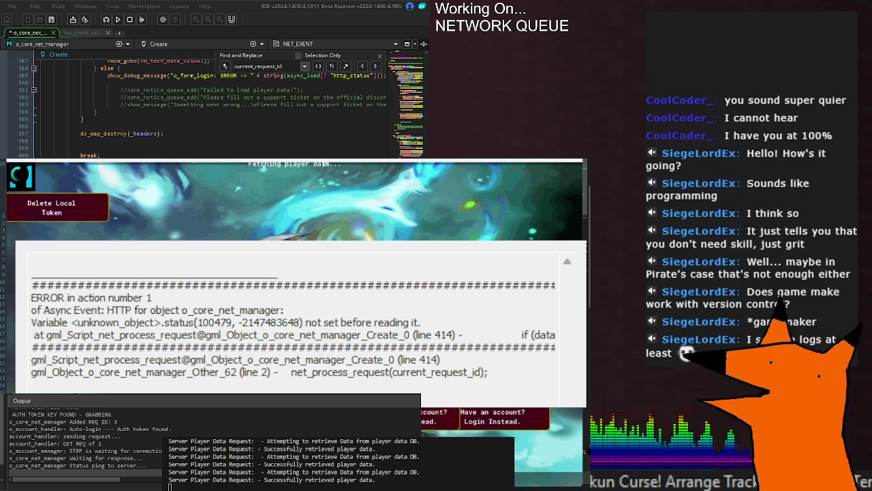
pyautogui.press('F5')
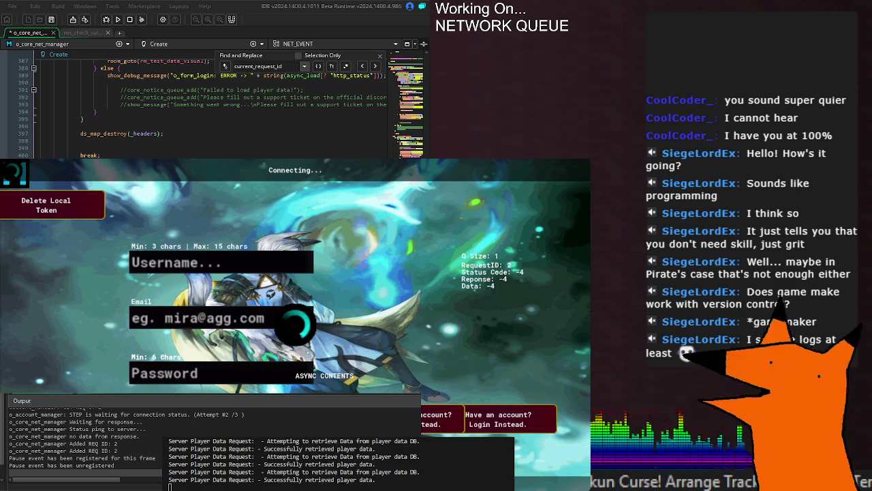
# Step through current_request_id uses from line 372, then save and rerun the game.
pyautogui.press('Return')
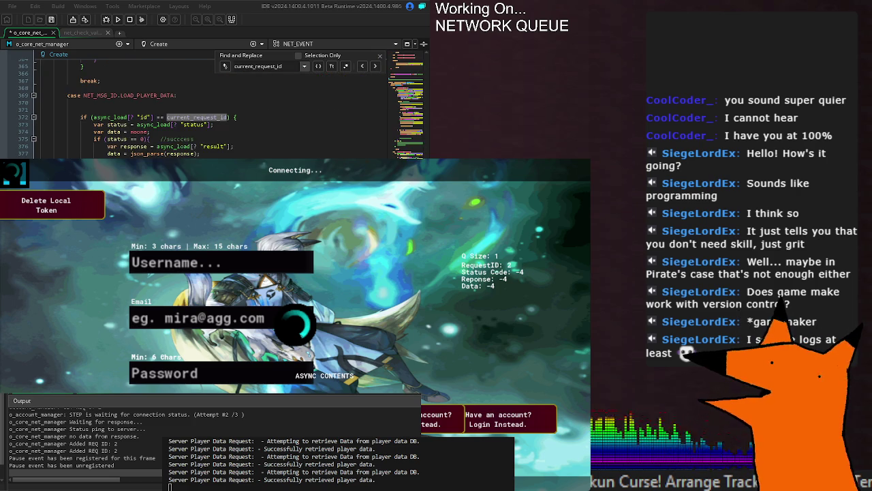
pyautogui.press('Return')
pyautogui.press('Return')
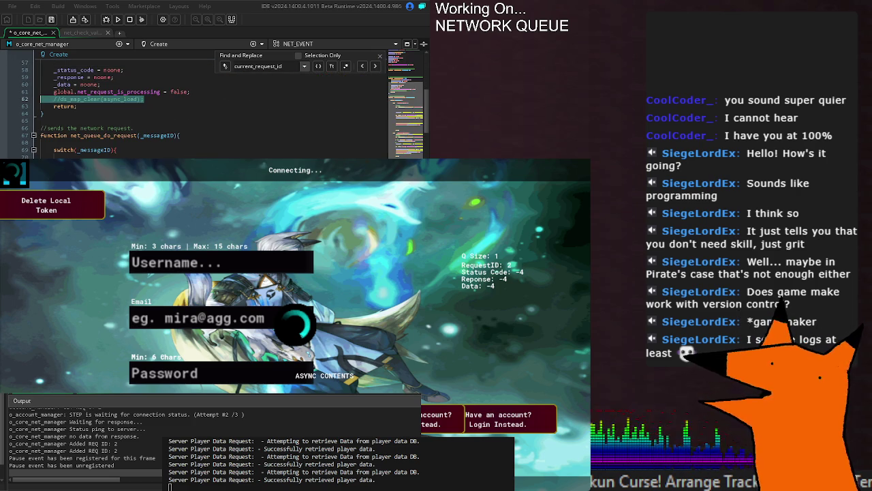
pyautogui.press('Return')
pyautogui.press('Return')
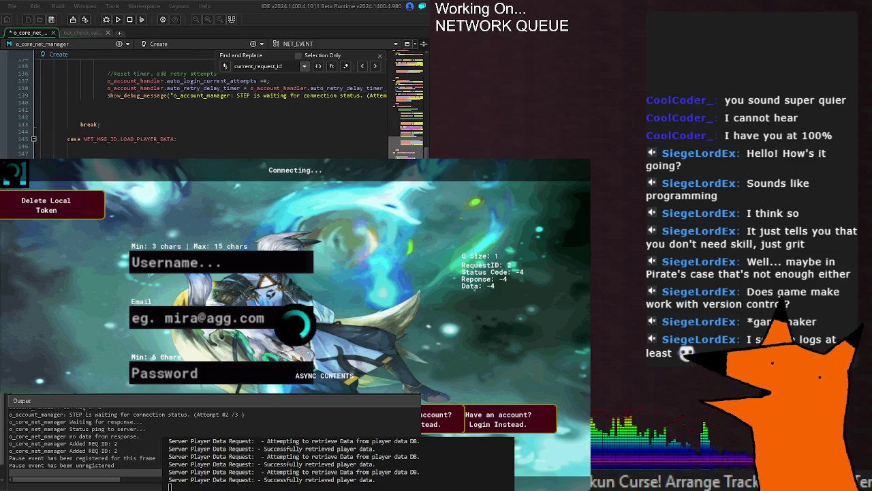
pyautogui.press('Return')
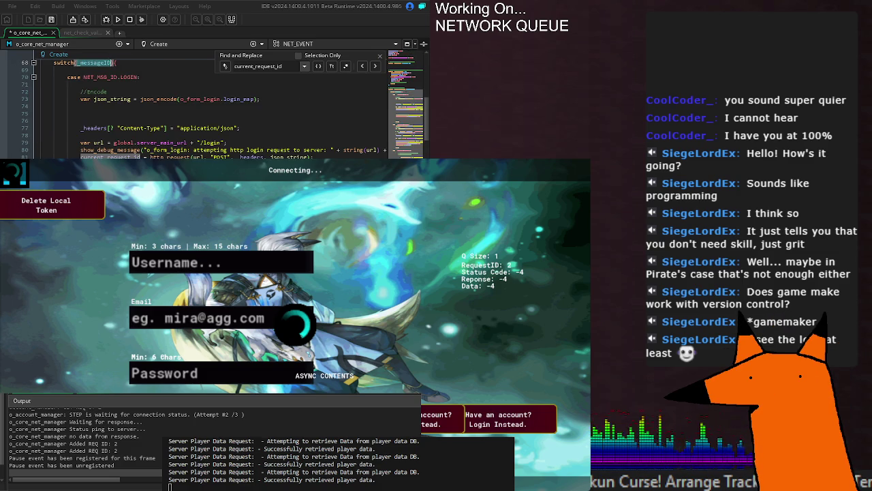
pyautogui.press('Return')
pyautogui.press('Return')
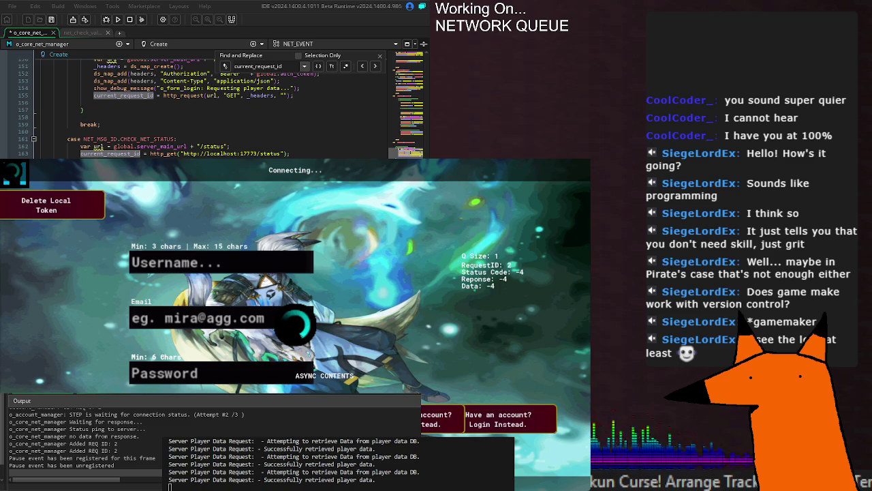
pyautogui.hotkey('ctrl', 's')
pyautogui.press('F5')
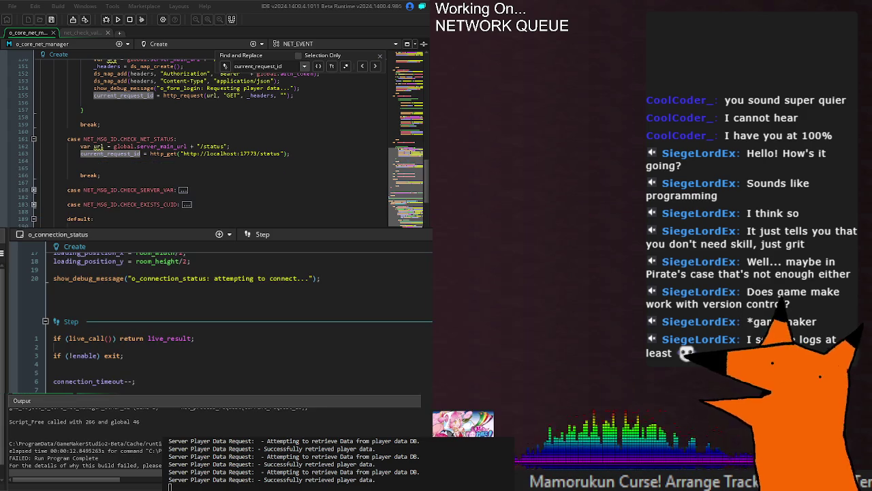
# Dismiss the asset search and return to the switch(_messageID) line in net_queue_do_request.
pyautogui.hotkey('ctrl', 't')
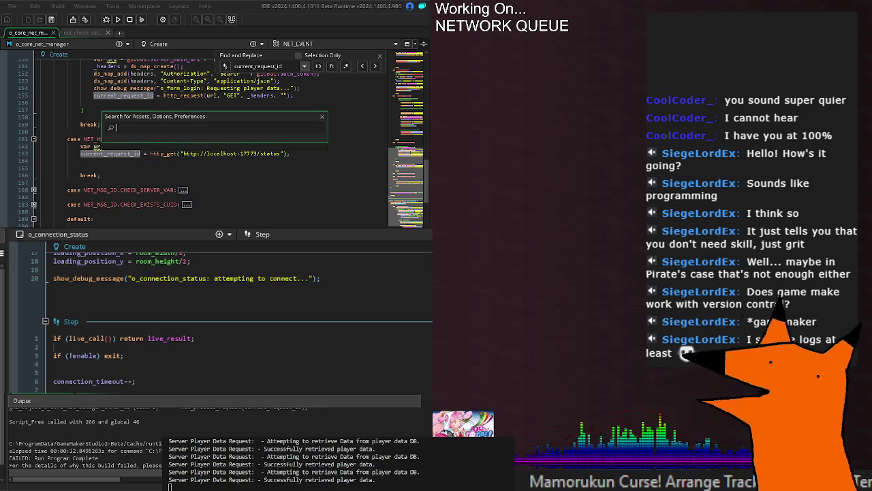
pyautogui.press('Escape')
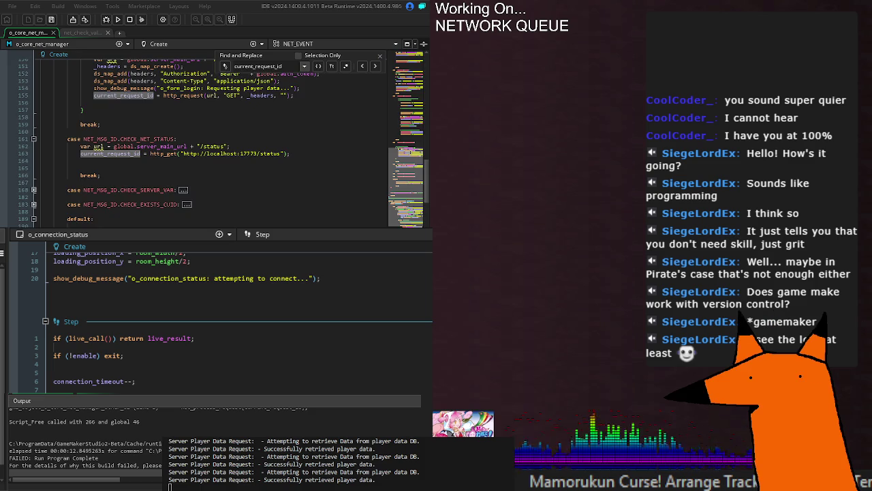
pyautogui.scroll(20, 218, 136)
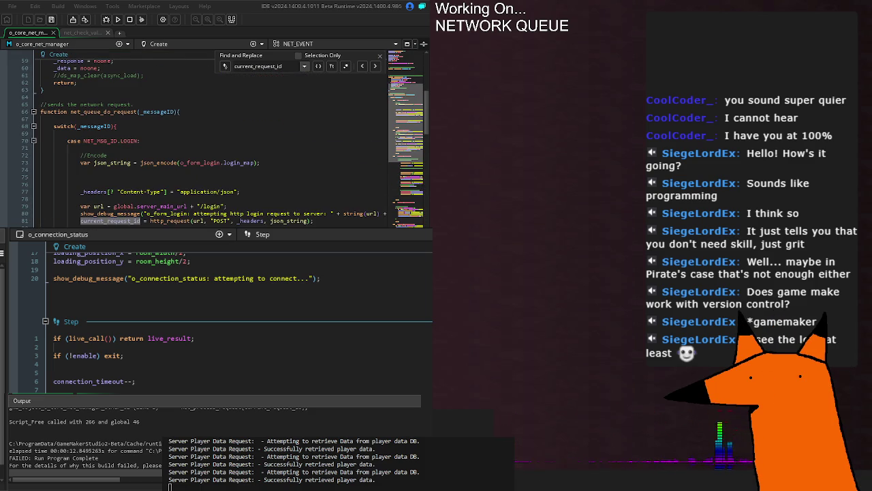
pyautogui.click(157, 134)
pyautogui.click(152, 128)
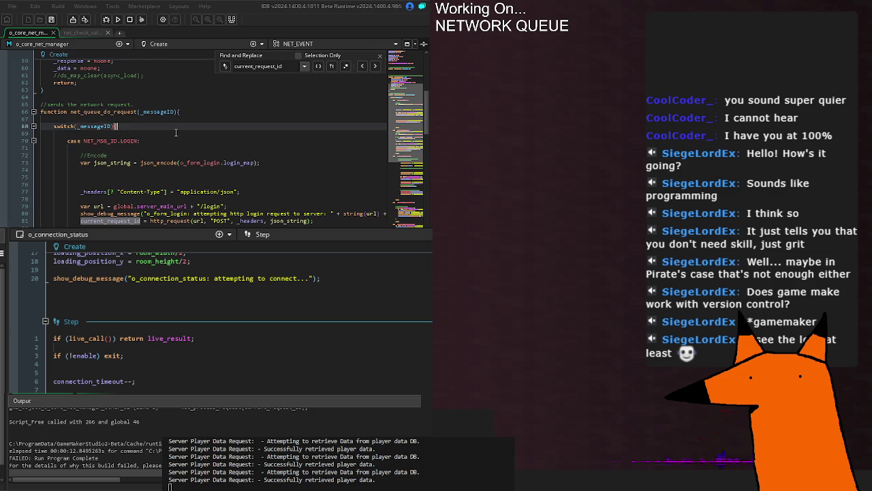
# Unfold the net_queue_add function while jumping between current_request_id matches.
pyautogui.hotkey('shift', 'F3')
pyautogui.hotkey('shift', 'F3')
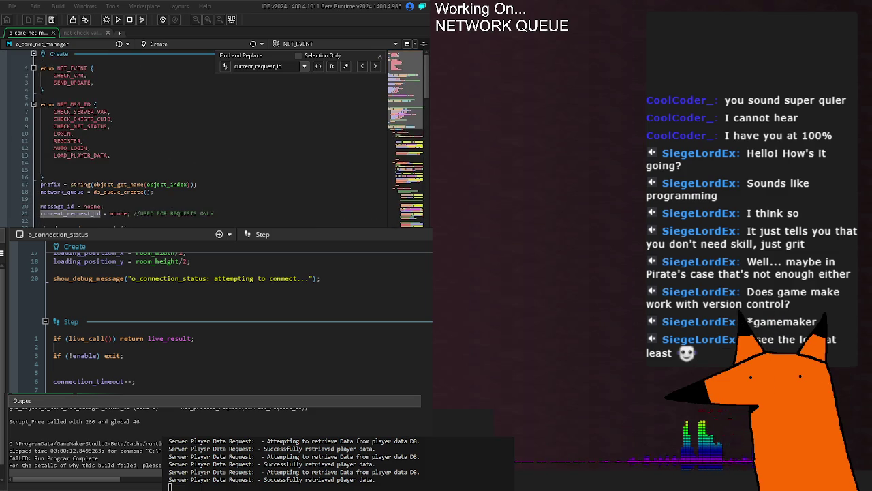
pyautogui.scroll(-6, 12, 191)
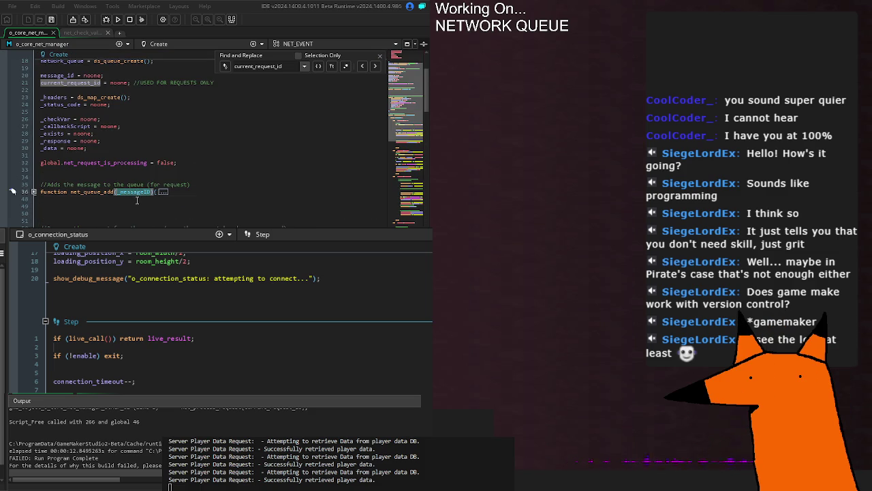
pyautogui.click(163, 192)
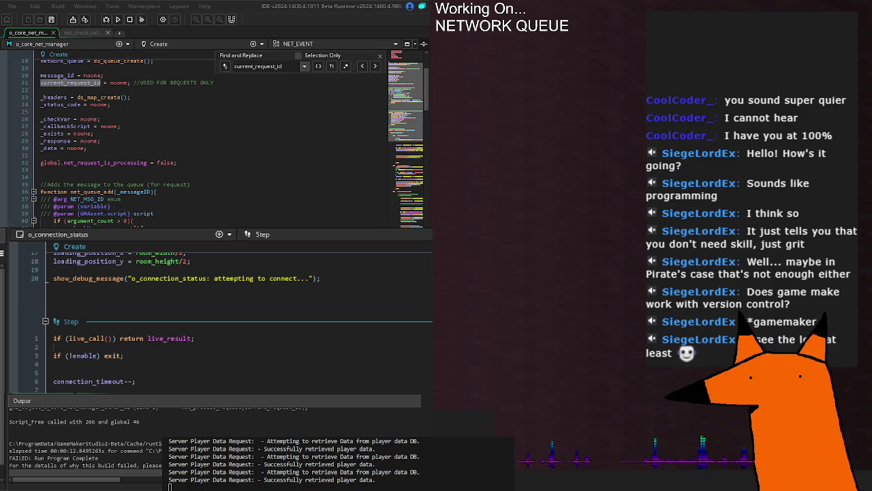
pyautogui.press('F3')
pyautogui.scroll(-20, 204, 136)
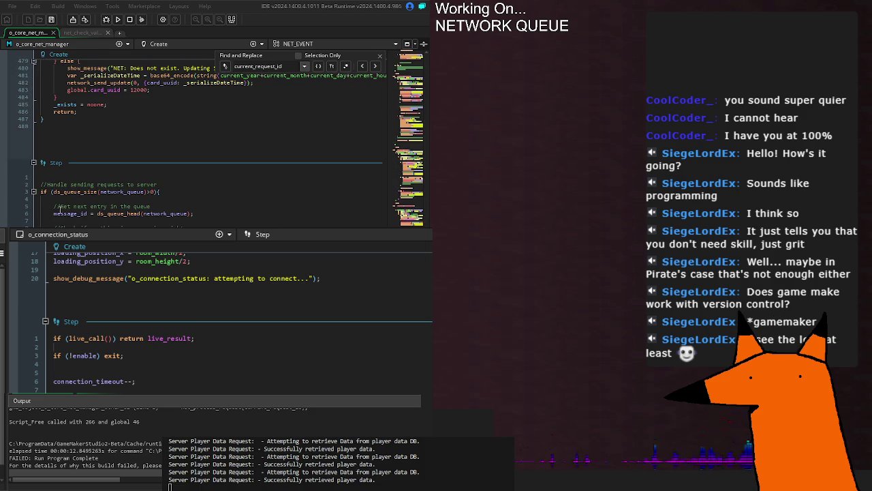
# Inspect message_id and network_queue uses on Step event line 6.
pyautogui.click(61, 214)
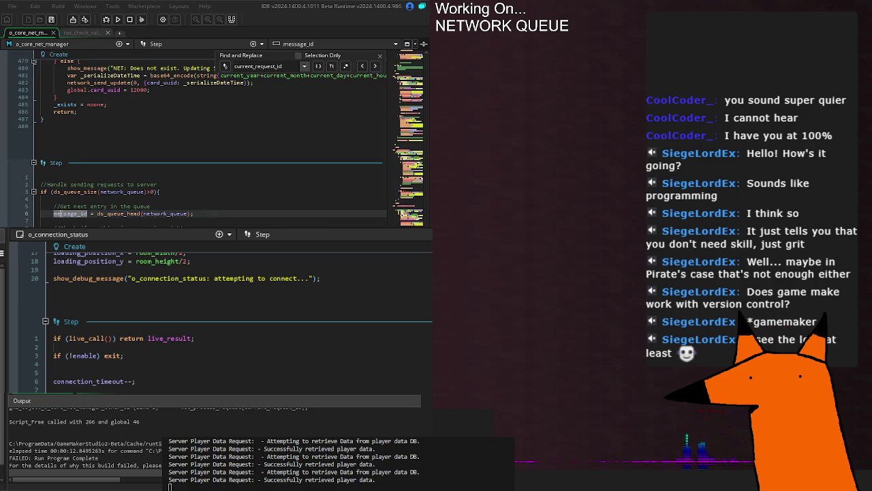
pyautogui.doubleClick(68, 213)
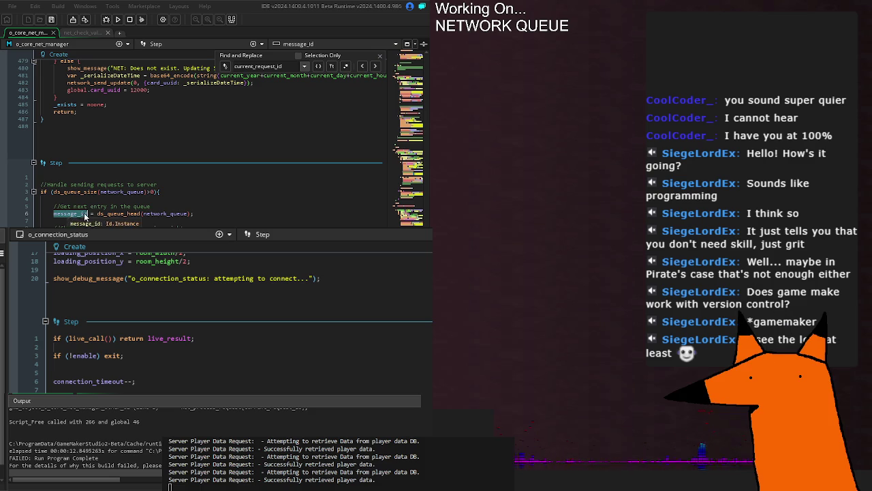
pyautogui.click(151, 213)
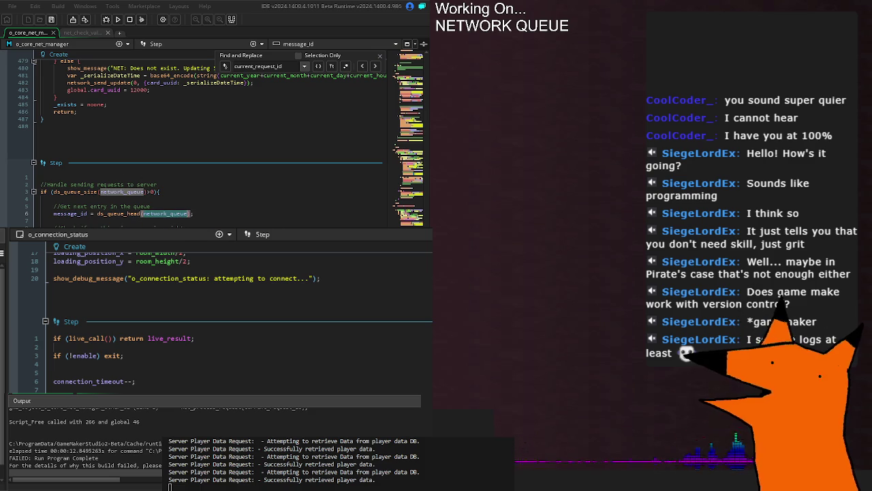
pyautogui.click(70, 213)
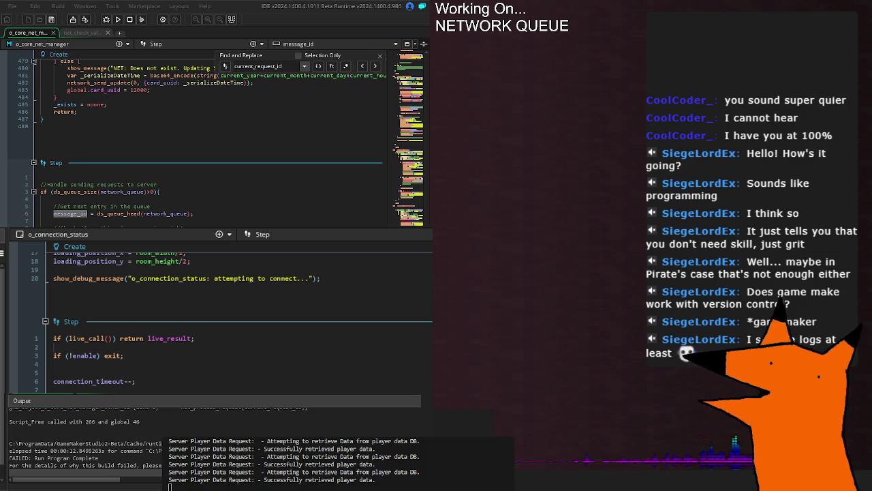
pyautogui.scroll(20, 205, 137)
pyautogui.scroll(20, 145, 221)
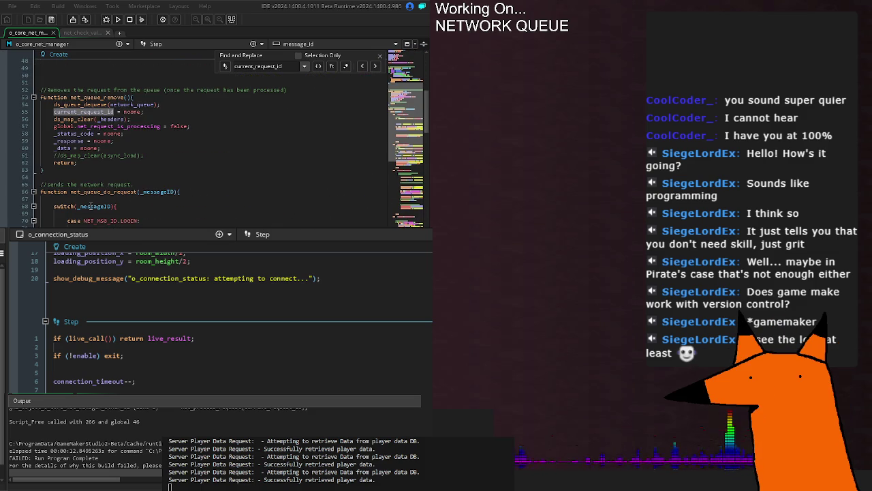
# Select the _messageID parameter in the net_queue_do_request header for renaming.
pyautogui.click(190, 193)
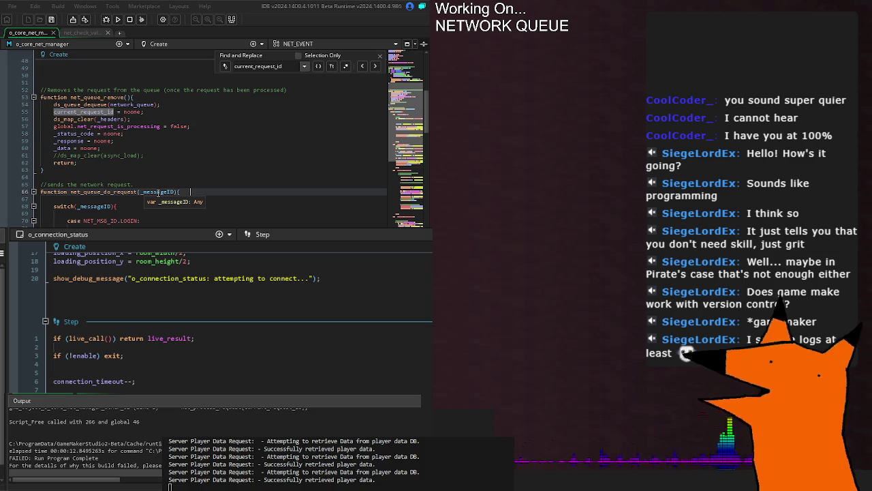
pyautogui.scroll(3, 158, 192)
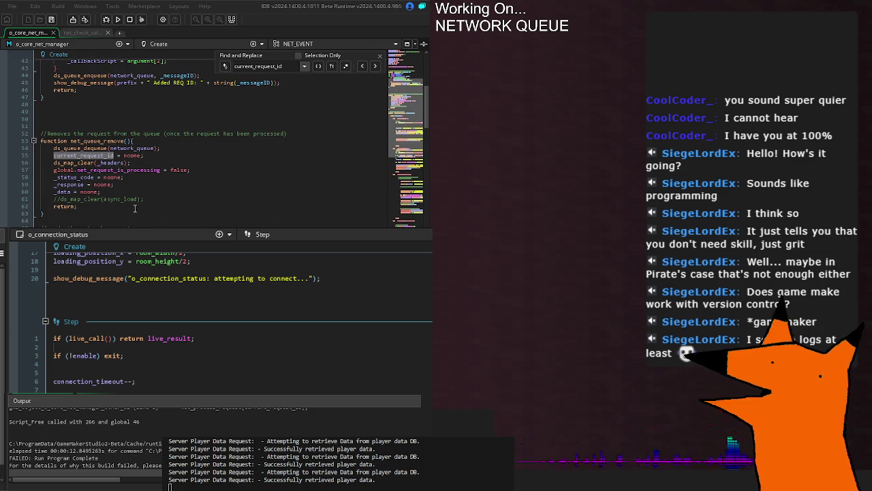
pyautogui.scroll(-3, 77, 170)
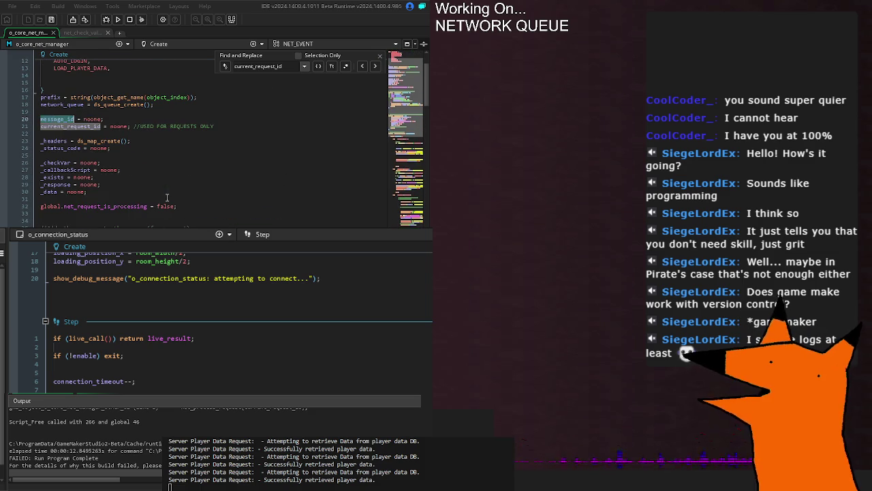
pyautogui.scroll(-3, 165, 191)
pyautogui.doubleClick(155, 148)
pyautogui.write('message_id')
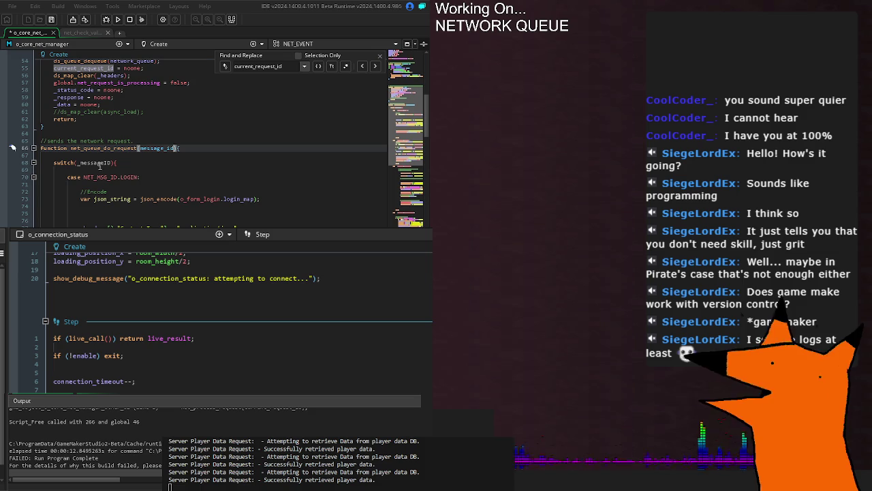
pyautogui.click(98, 162)
pyautogui.hotkey('ctrl', 'z')
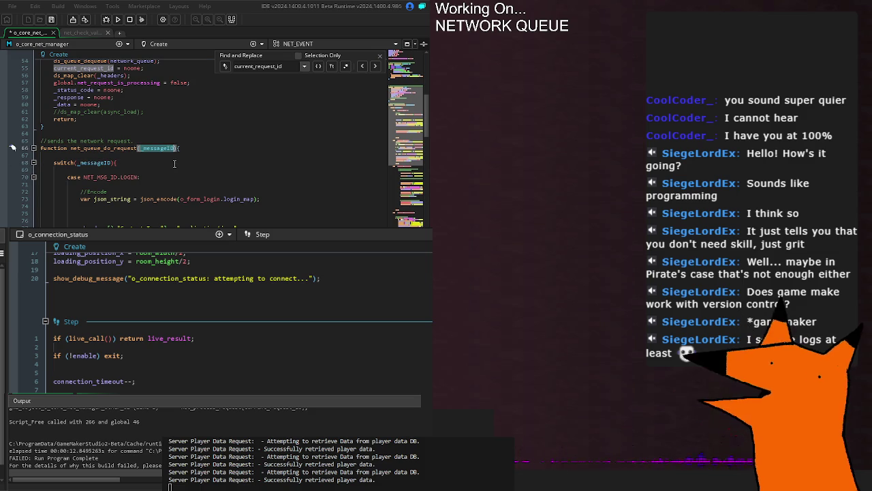
pyautogui.click(151, 164)
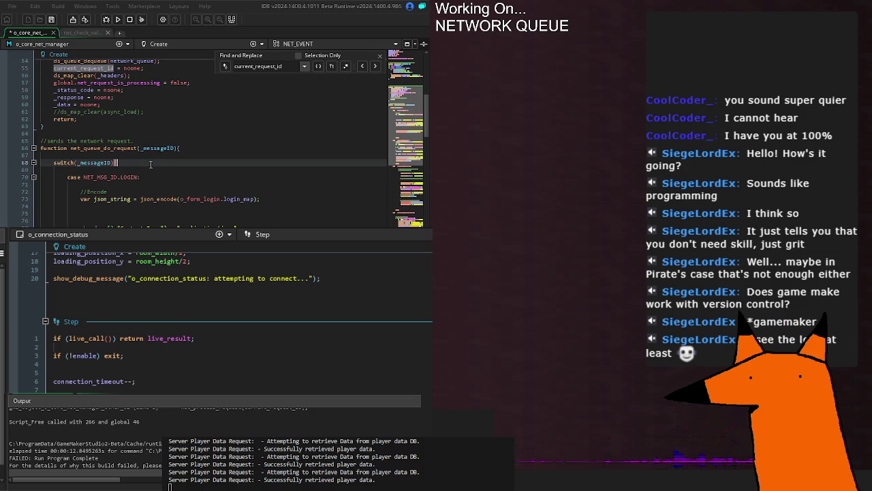
pyautogui.scroll(-20, 151, 164)
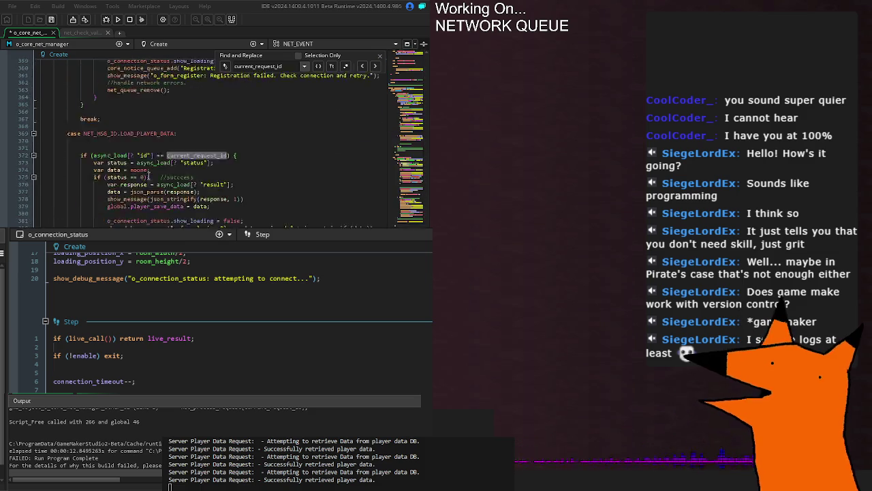
pyautogui.scroll(-10, 148, 176)
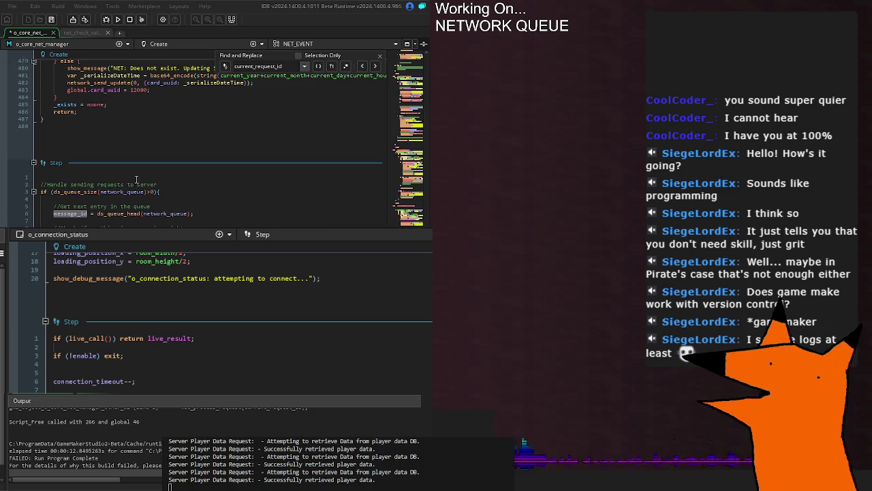
pyautogui.doubleClick(70, 213)
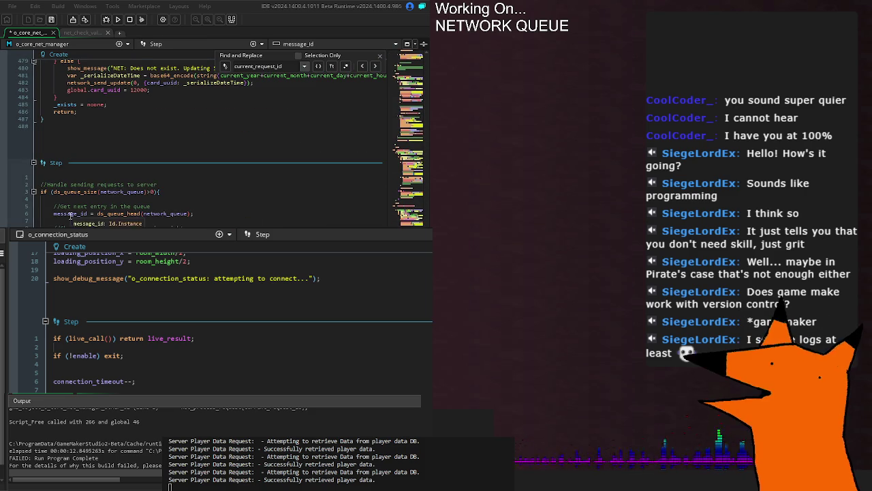
pyautogui.doubleClick(147, 213)
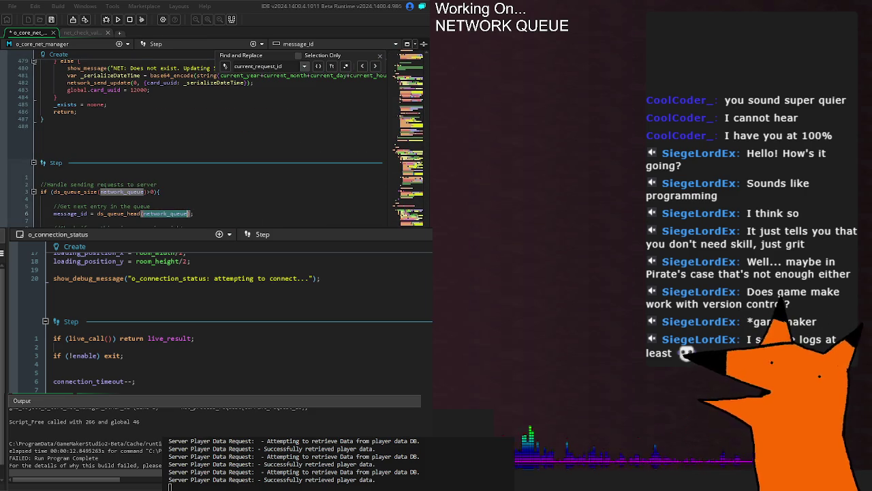
pyautogui.doubleClick(71, 213)
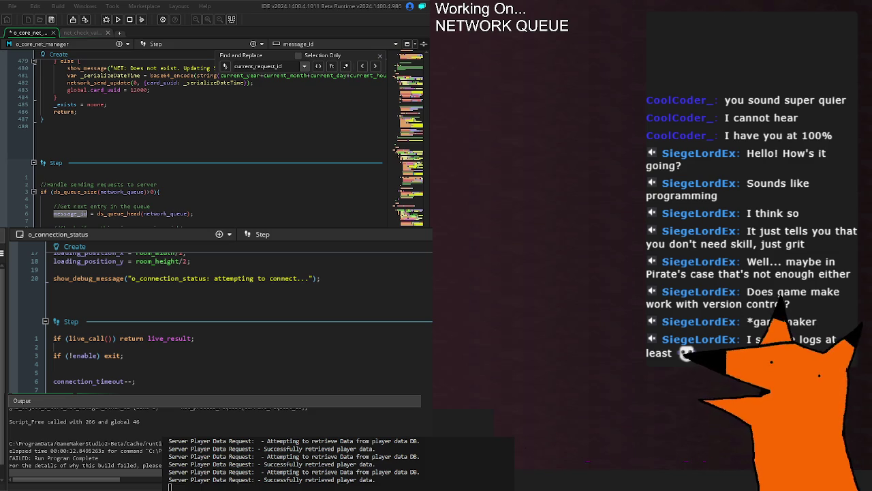
pyautogui.press('F3')
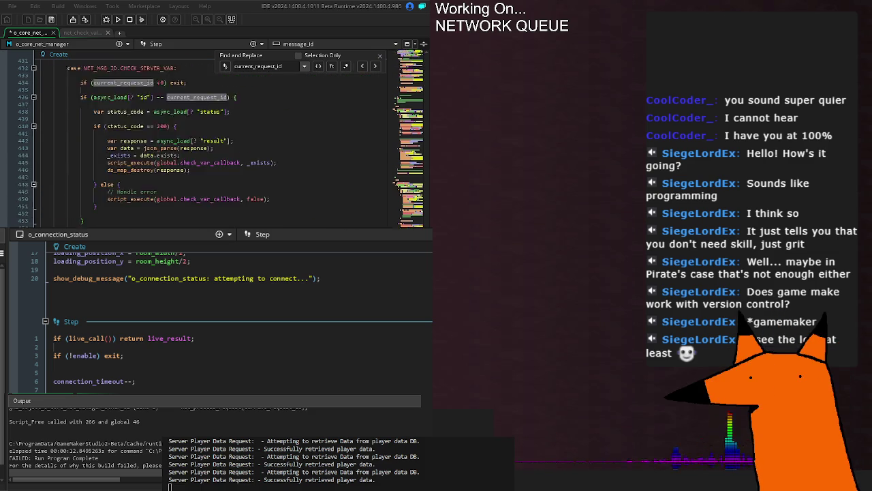
pyautogui.press('F3')
pyautogui.press('F3')
pyautogui.press('F3')
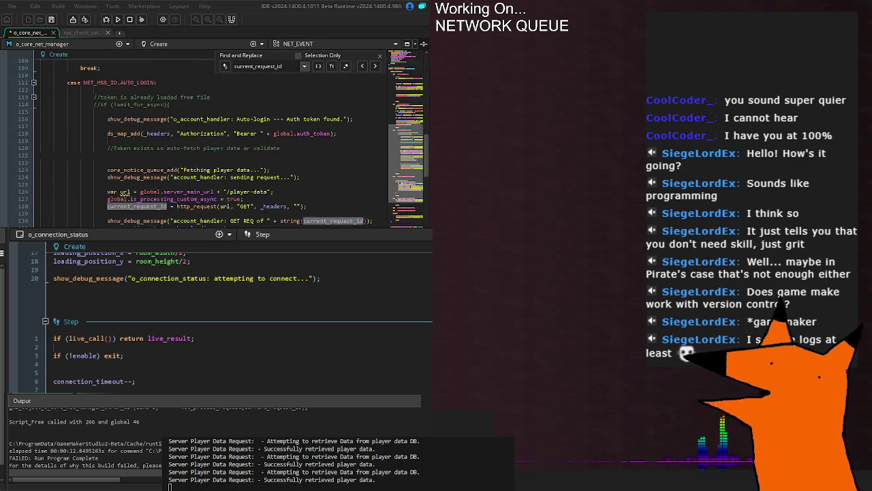
pyautogui.press('F3')
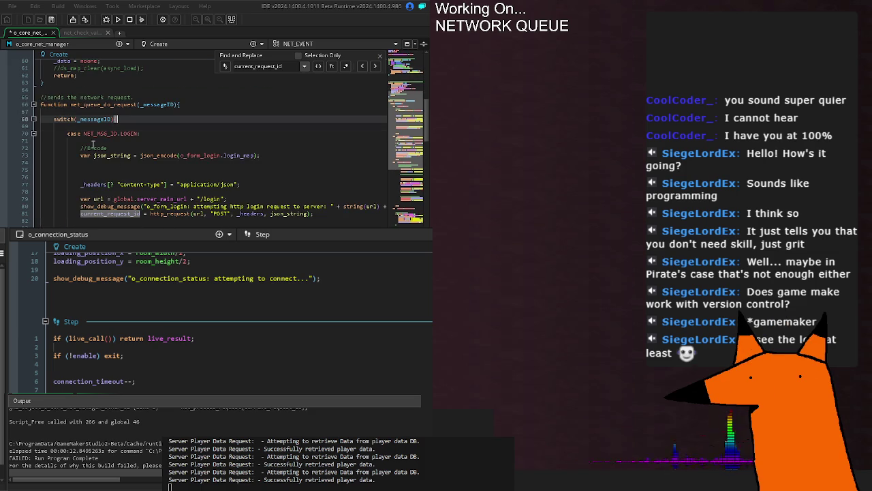
pyautogui.doubleClick(140, 106)
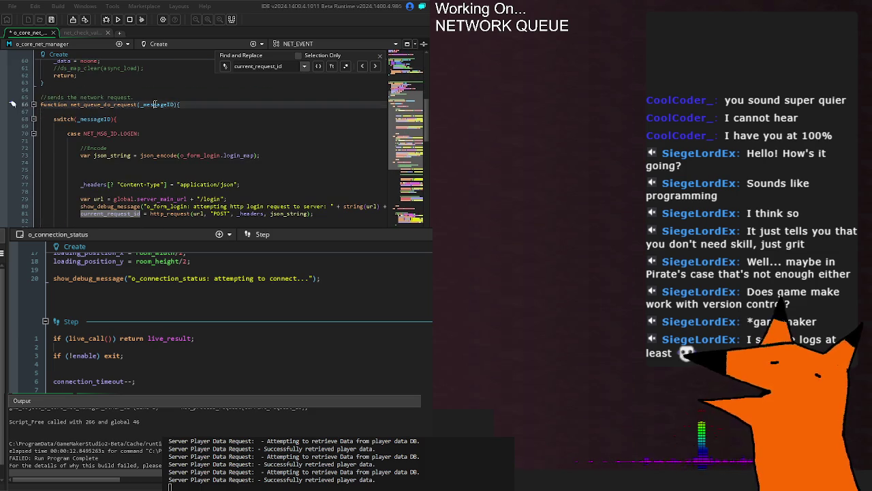
pyautogui.click(155, 107)
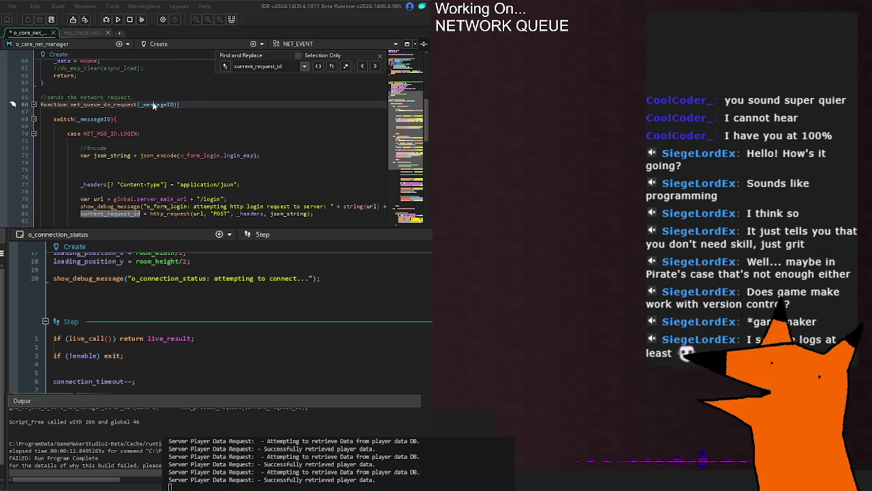
pyautogui.click(83, 119)
pyautogui.doubleClick(83, 120)
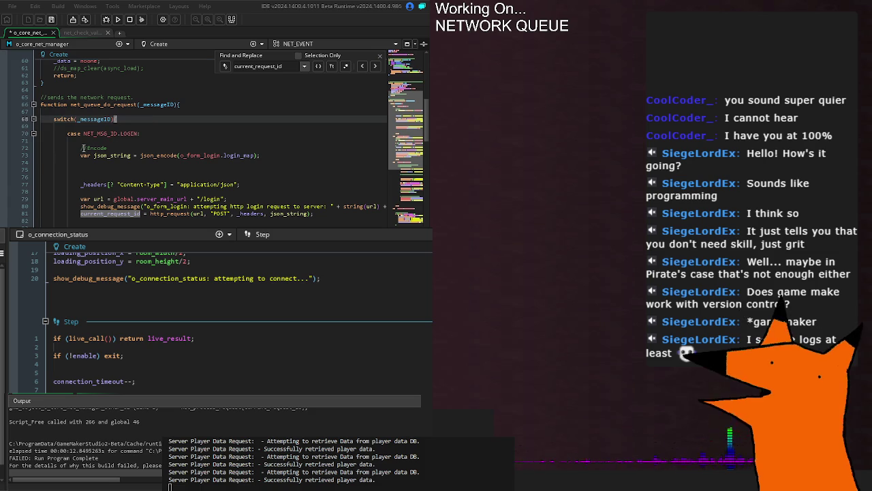
pyautogui.click(143, 134)
pyautogui.scroll(-10, 137, 175)
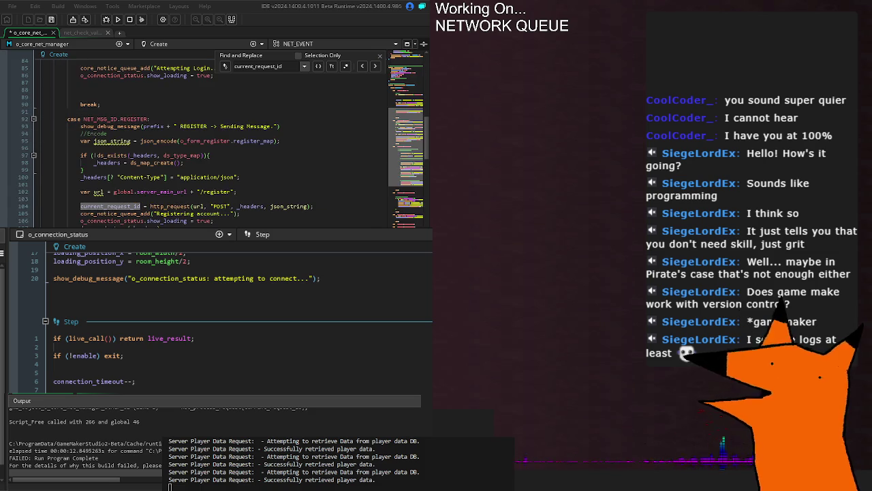
pyautogui.press('Return')
pyautogui.press('Return')
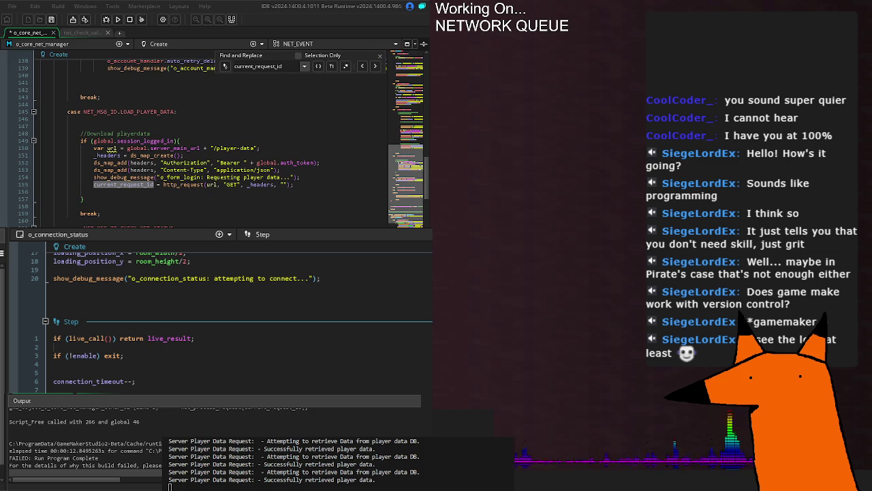
pyautogui.scroll(-10, 205, 136)
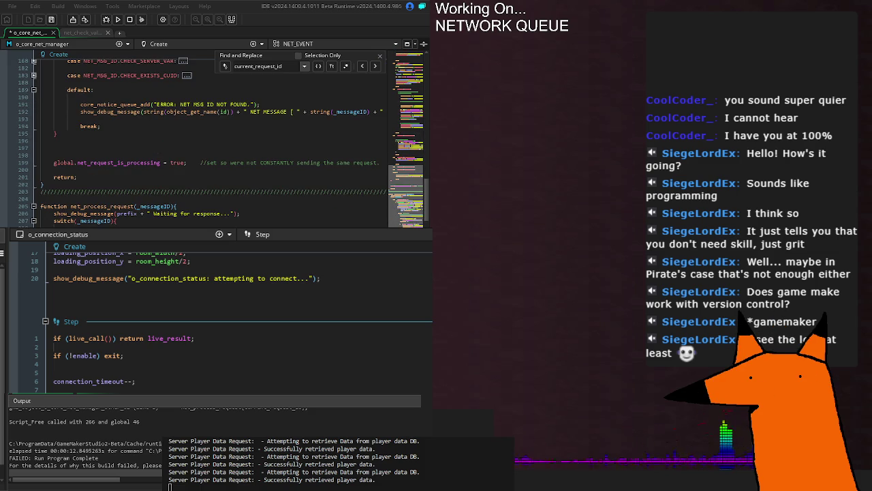
pyautogui.press('Return')
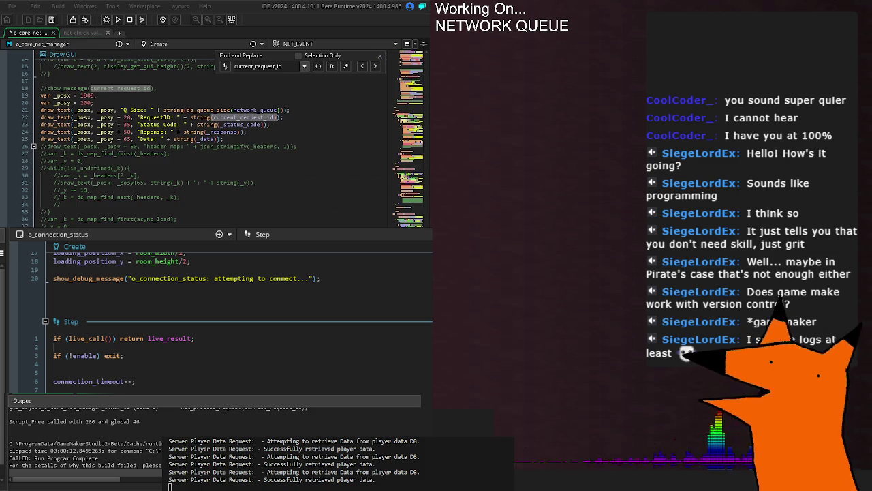
pyautogui.press('Return')
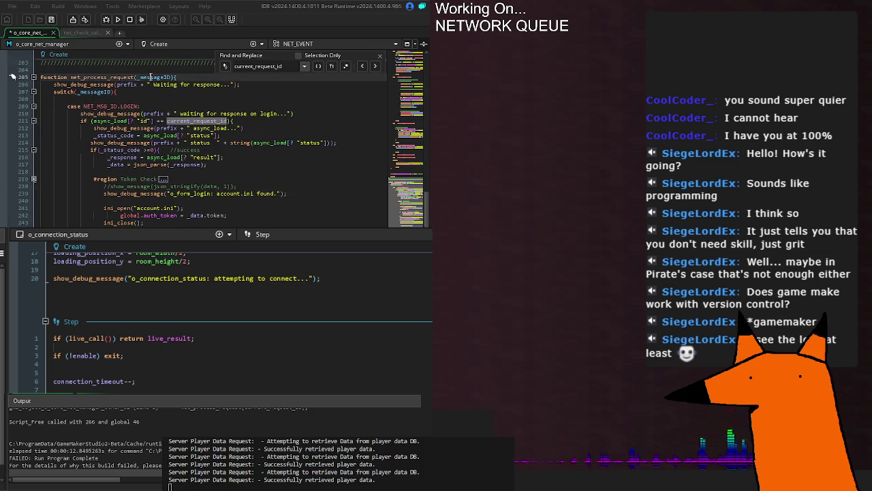
pyautogui.doubleClick(102, 92)
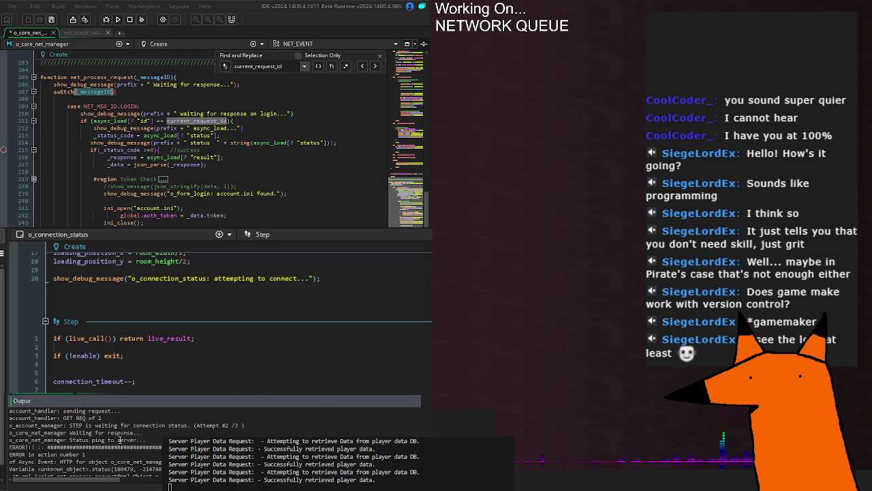
# Go to the status check lines 406–407 and toggle a breakpoint on line 407.
pyautogui.click(235, 150)
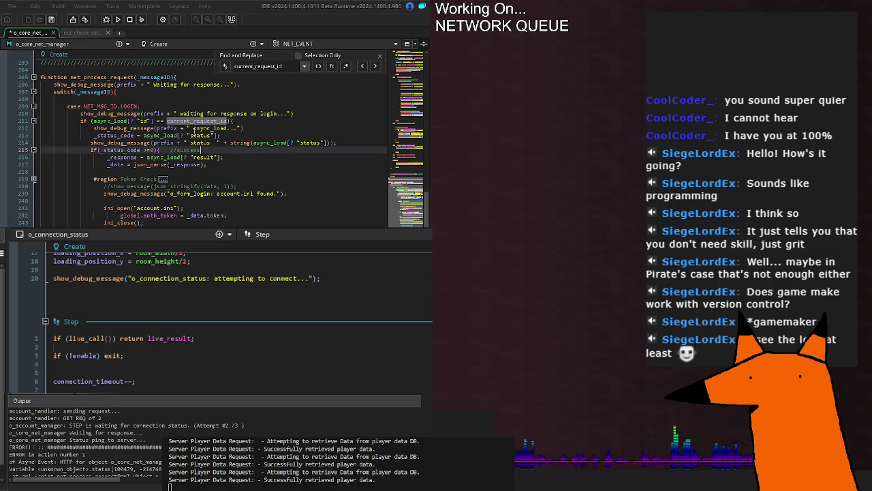
pyautogui.scroll(-20, 211, 171)
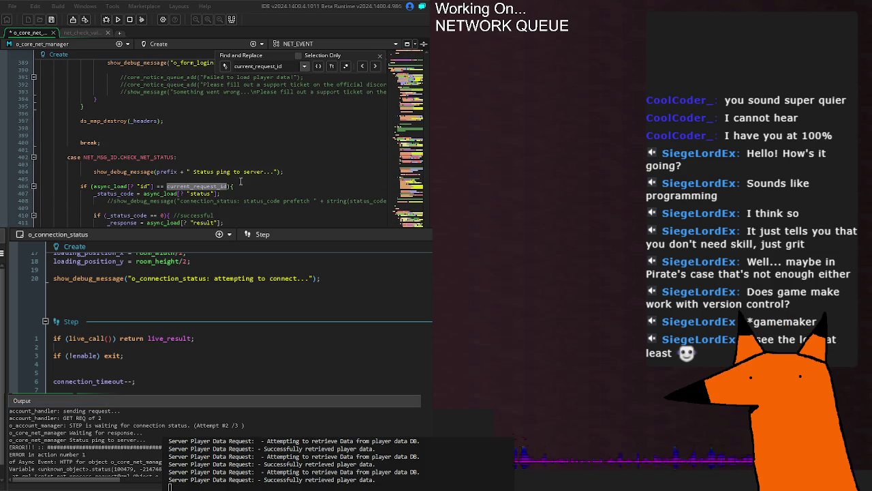
pyautogui.click(231, 172)
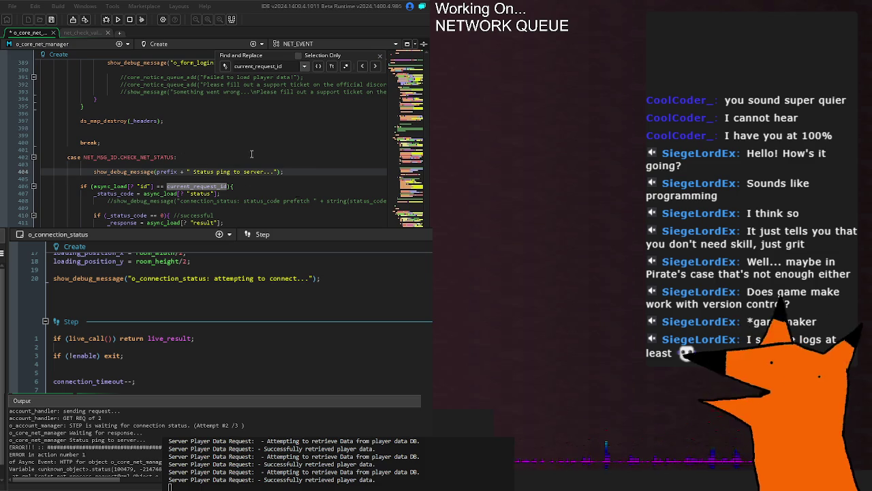
pyautogui.click(229, 187)
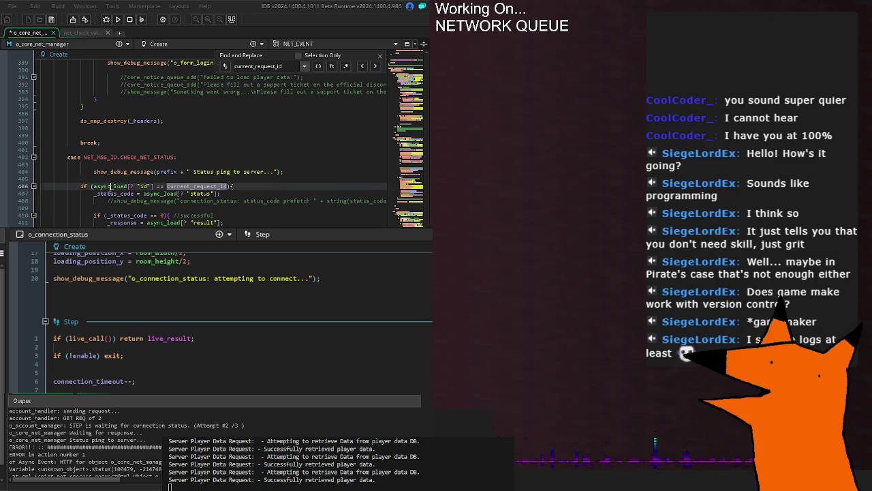
pyautogui.click(252, 189)
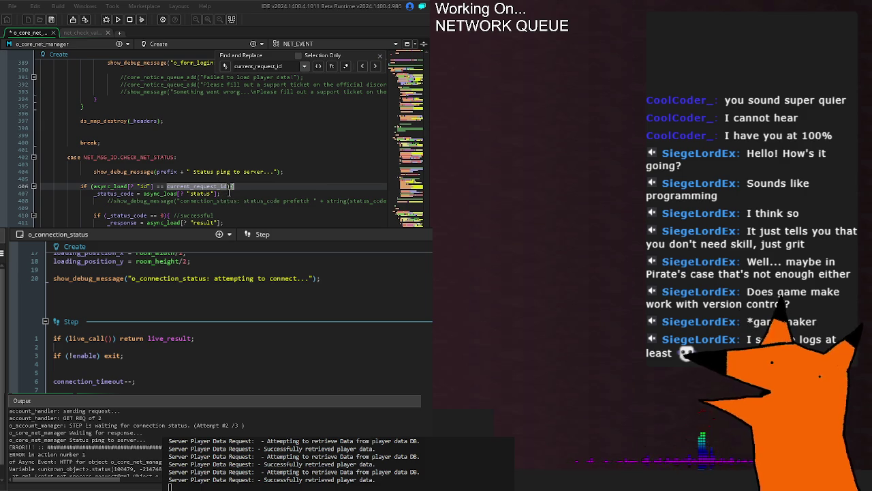
pyautogui.click(229, 193)
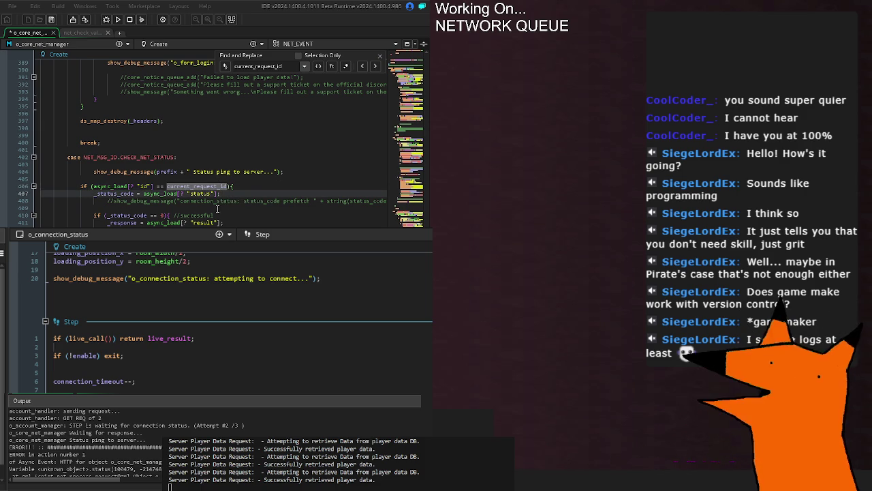
pyautogui.press('F9')
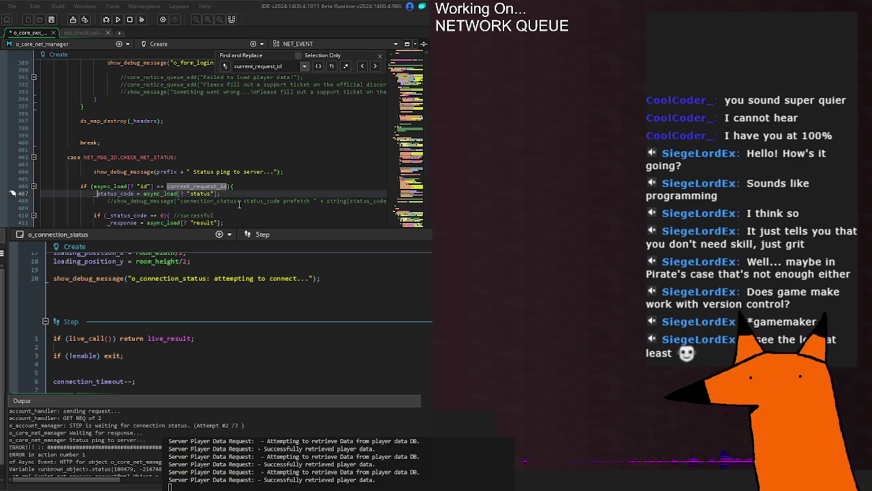
# Prefix _status_code on line 407 and _response on line 411 with 'var'.
pyautogui.press('Home')
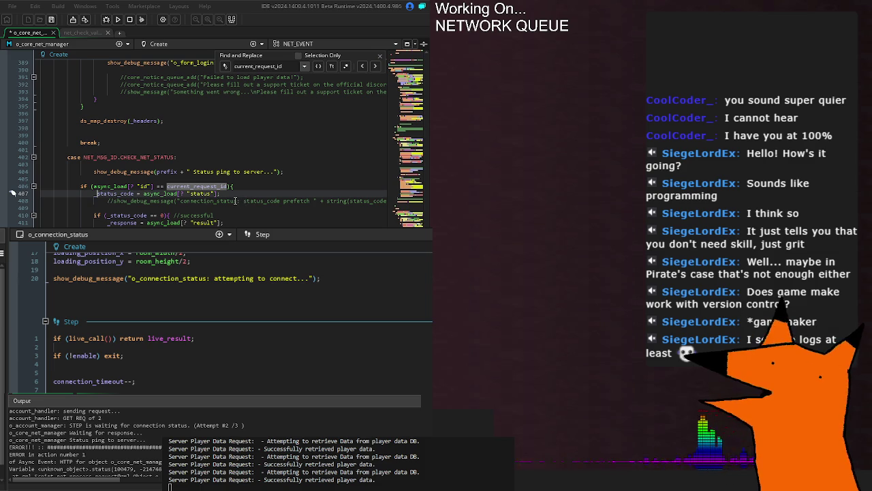
pyautogui.write('var')
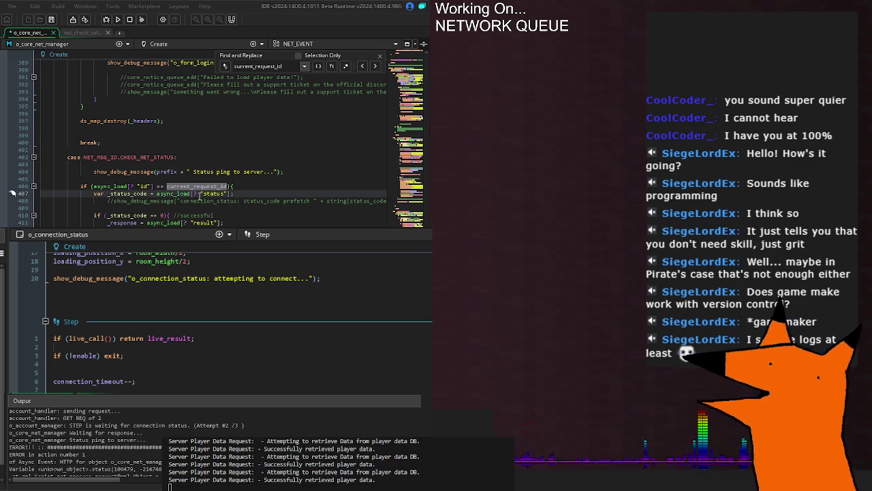
pyautogui.click(107, 223)
pyautogui.write('var')
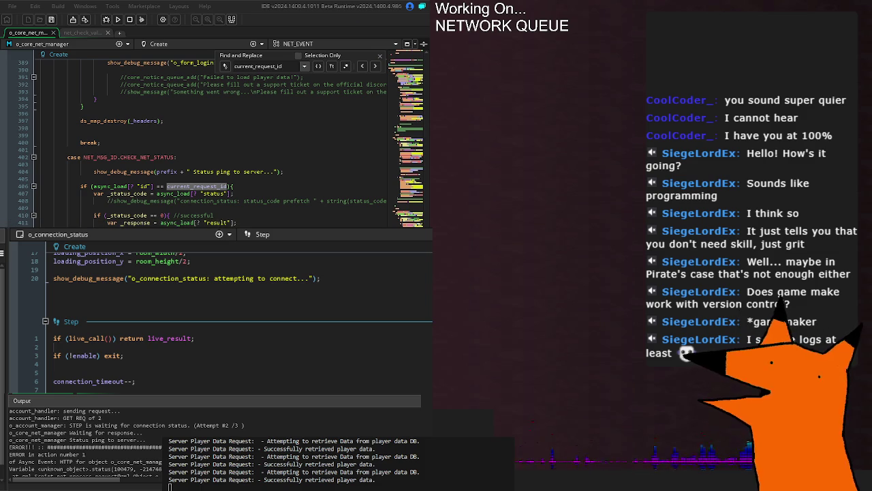
pyautogui.click(265, 215)
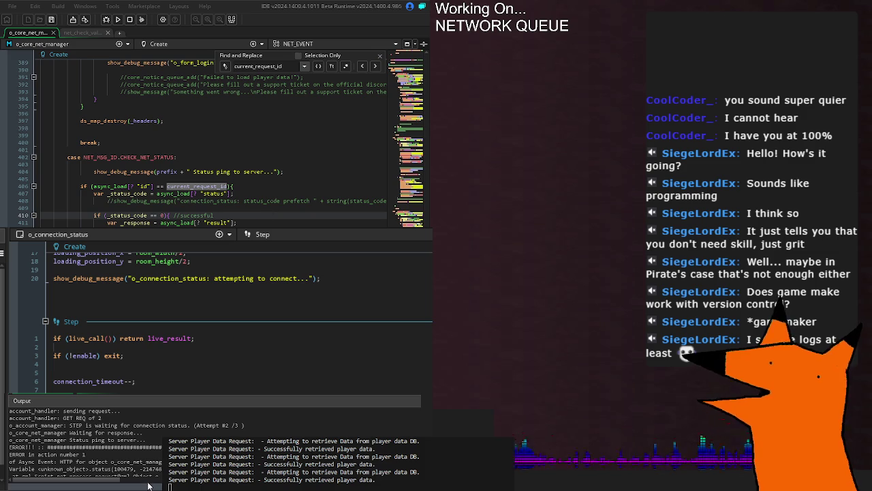
# Restart the node webserver.js server, clean the build cache, and run the game with F5.
pyautogui.hotkey('ctrl', 'c')
pyautogui.press('Up')
pyautogui.press('Return')
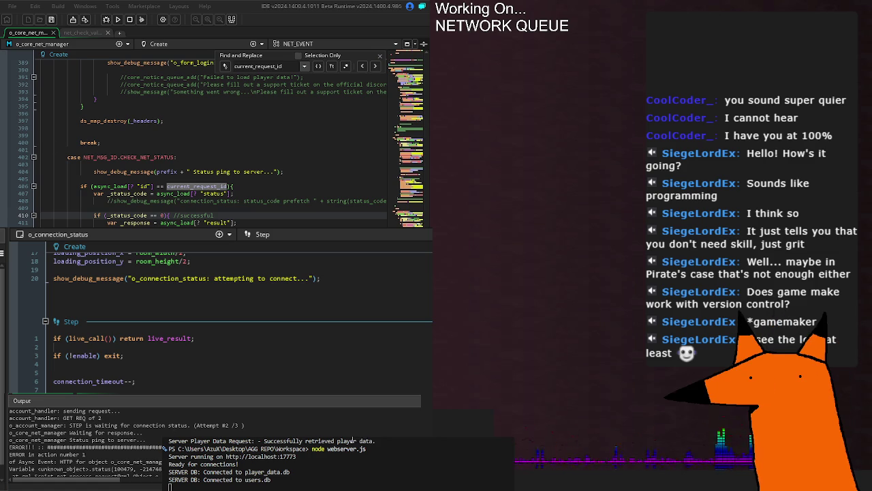
pyautogui.click(143, 19)
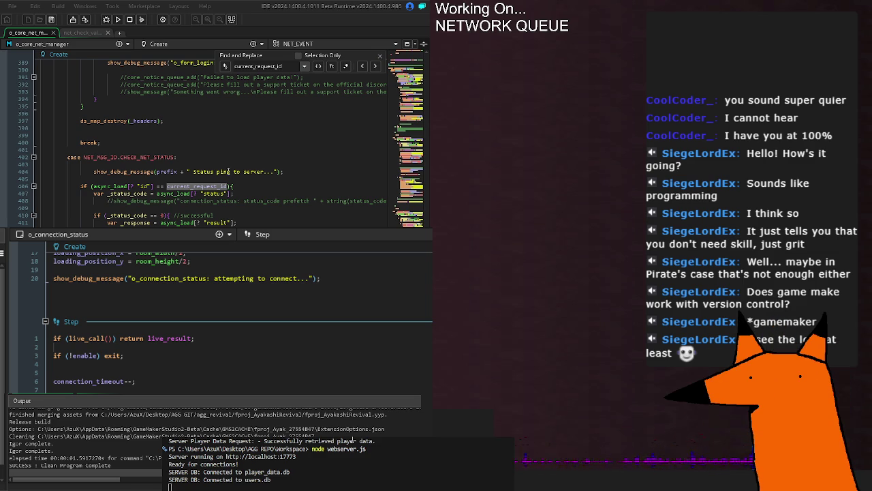
pyautogui.press('F5')
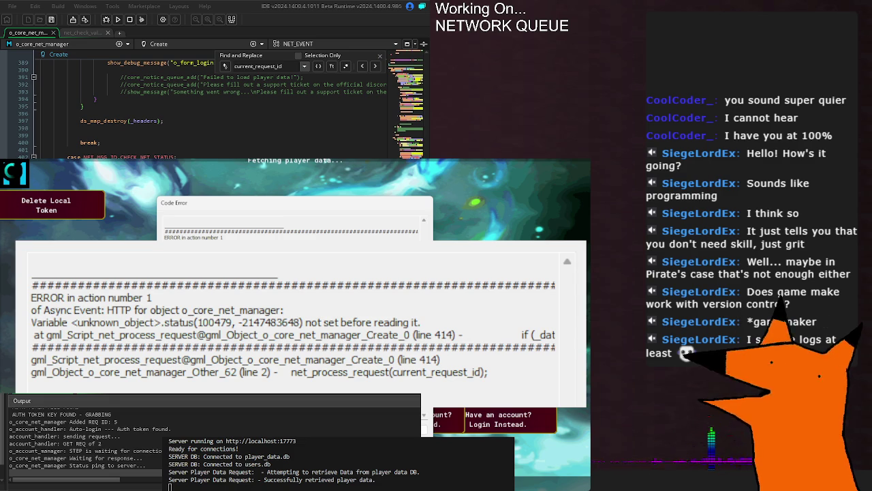
# Rebuild and run the game to reach the login screen, then stop it.
pyautogui.press('F5')
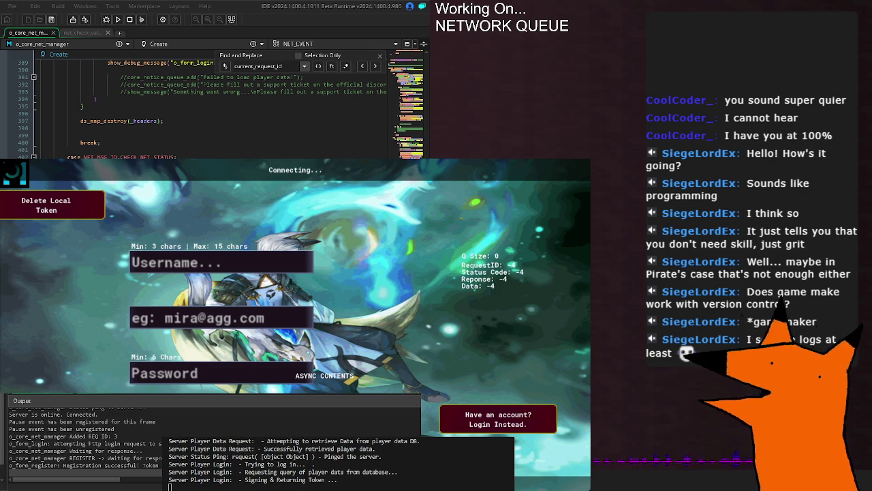
pyautogui.press('Escape')
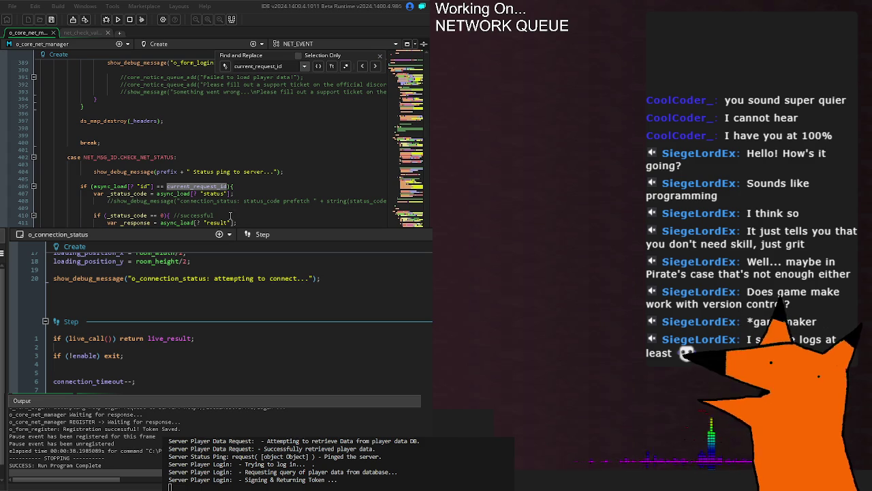
# Step through the current_request_id matches to find the AUTO_LOGIN status check.
pyautogui.press('Return')
pyautogui.press('Return')
pyautogui.press('Return')
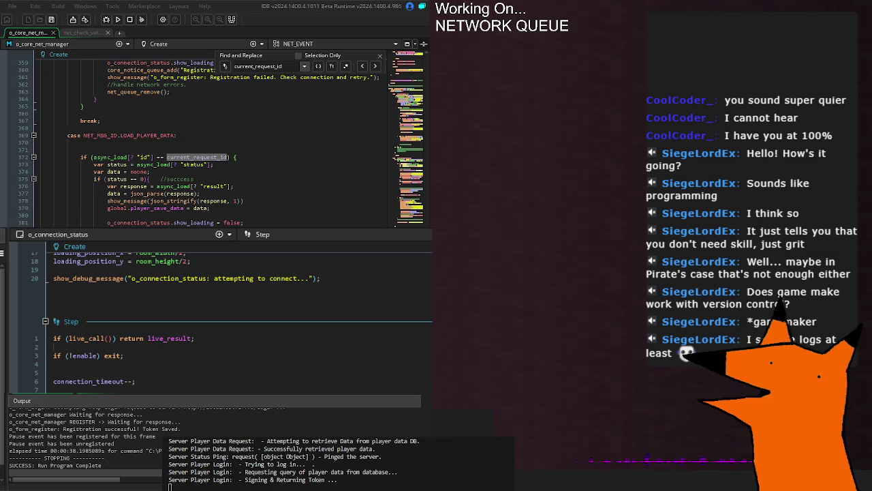
pyautogui.hotkey('shift', 'Return')
pyautogui.hotkey('shift', 'Return')
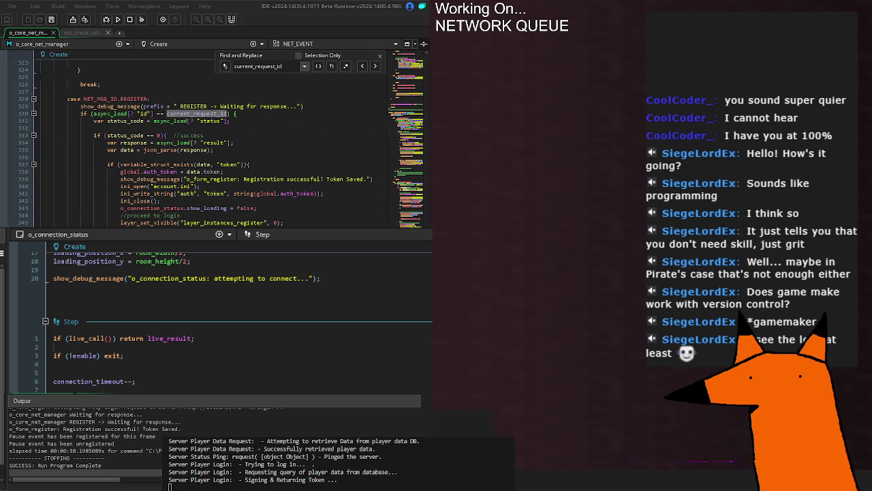
pyautogui.scroll(-4, 116, 95)
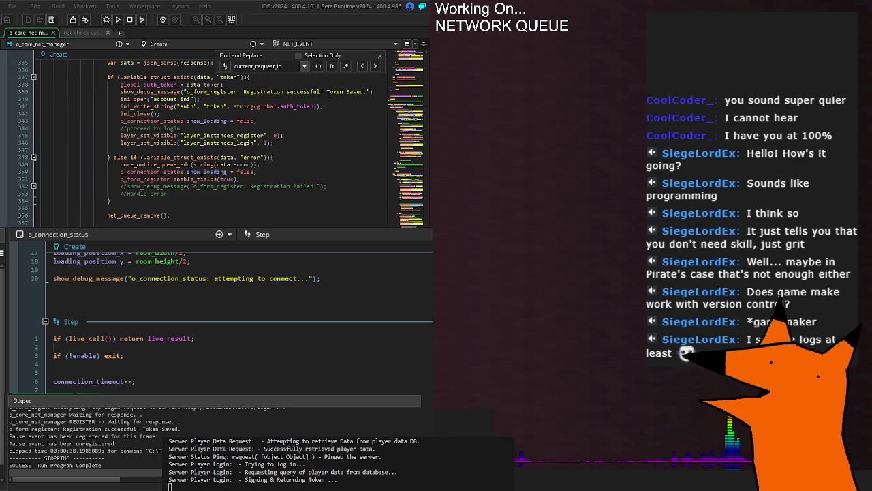
pyautogui.scroll(14, 116, 96)
pyautogui.scroll(20, 116, 95)
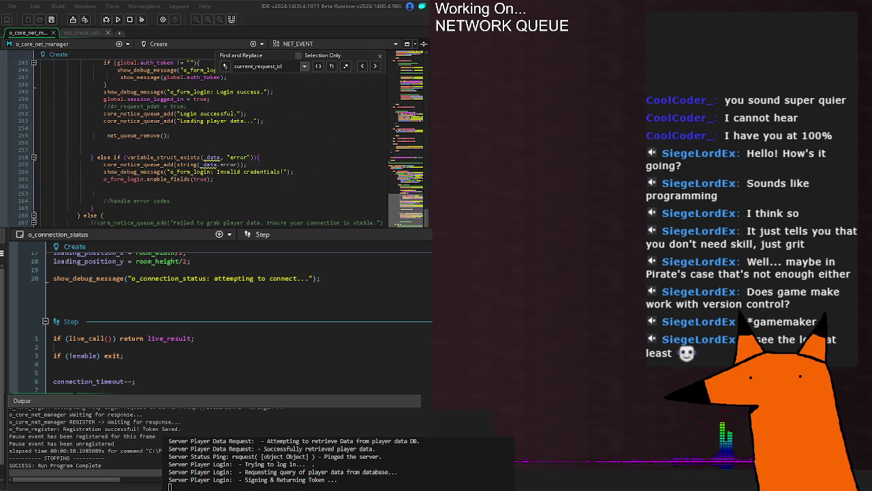
pyautogui.scroll(-20, 204, 136)
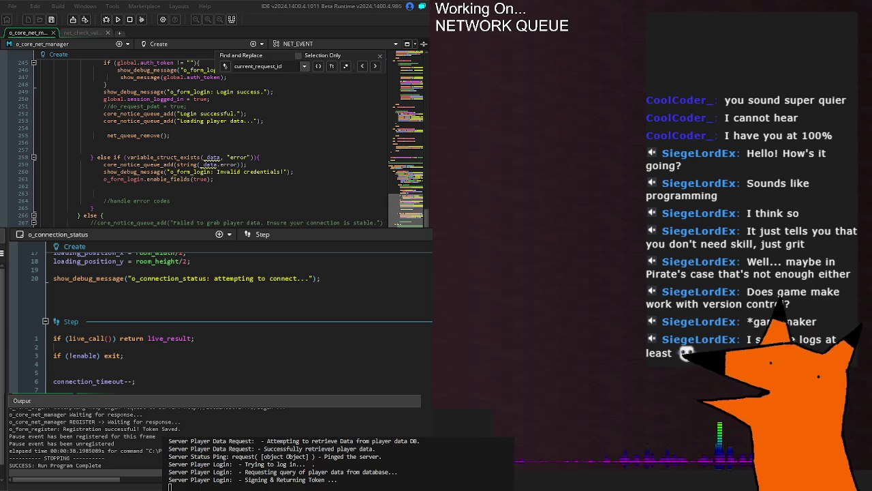
pyautogui.press('Return')
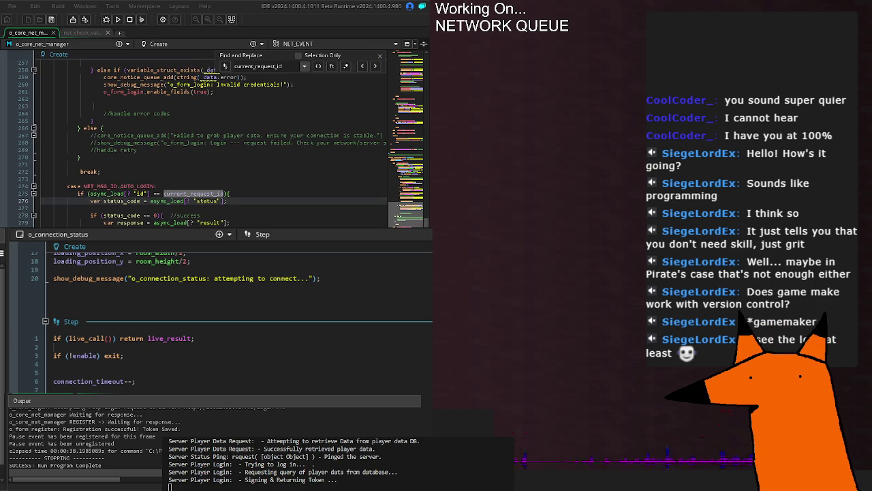
# Add an opening brace '{' after 'if (status_code == 0)' on line 278.
pyautogui.click(160, 215)
pyautogui.write('{')
pyautogui.click(214, 215)
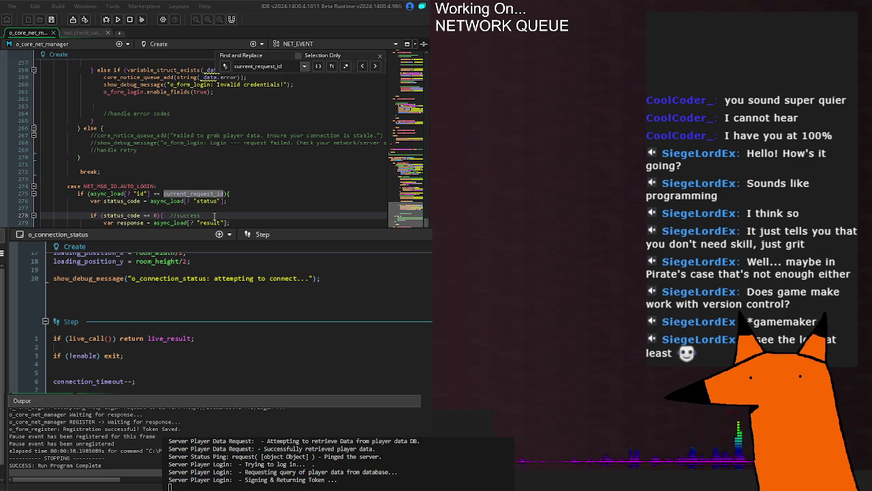
pyautogui.click(238, 222)
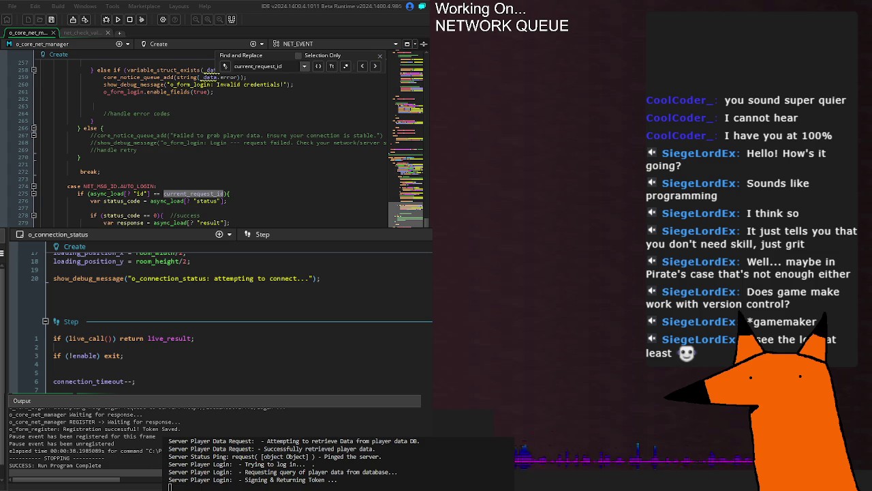
# Review the next current_request_id match, then save the code and build the game.
pyautogui.scroll(-2, 204, 143)
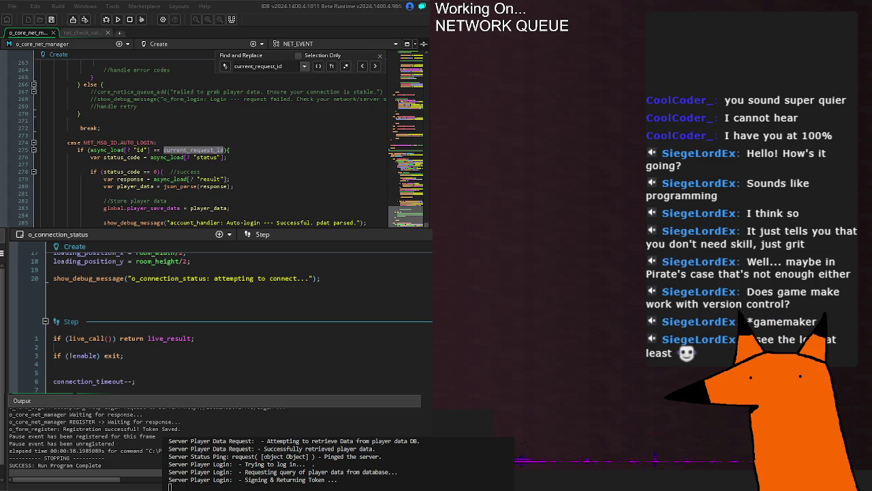
pyautogui.scroll(-10, 204, 143)
pyautogui.press('Return')
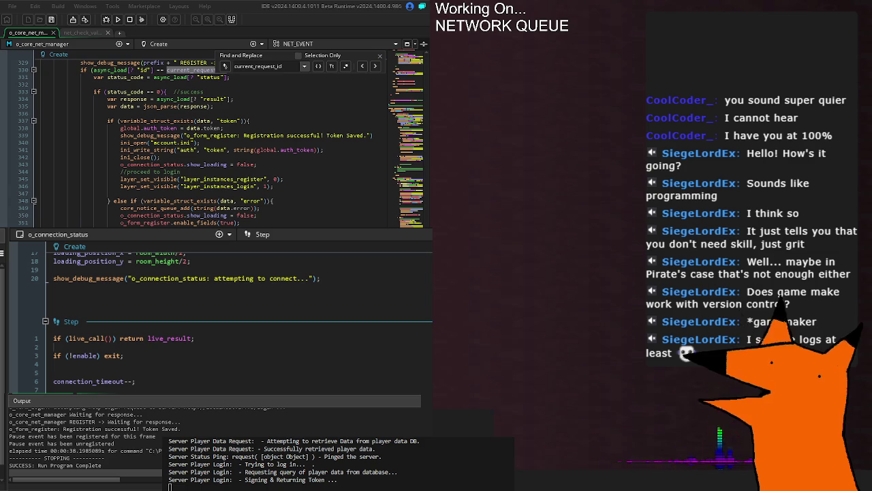
pyautogui.scroll(5, 204, 143)
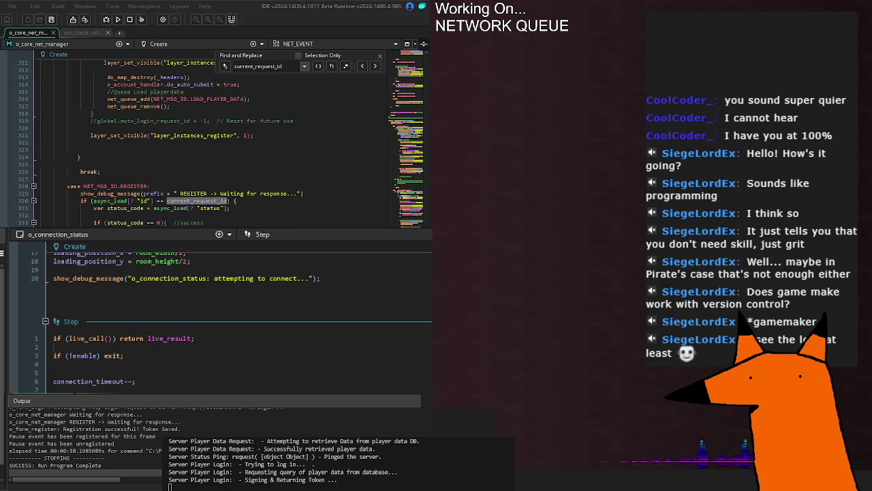
pyautogui.scroll(-20, 204, 143)
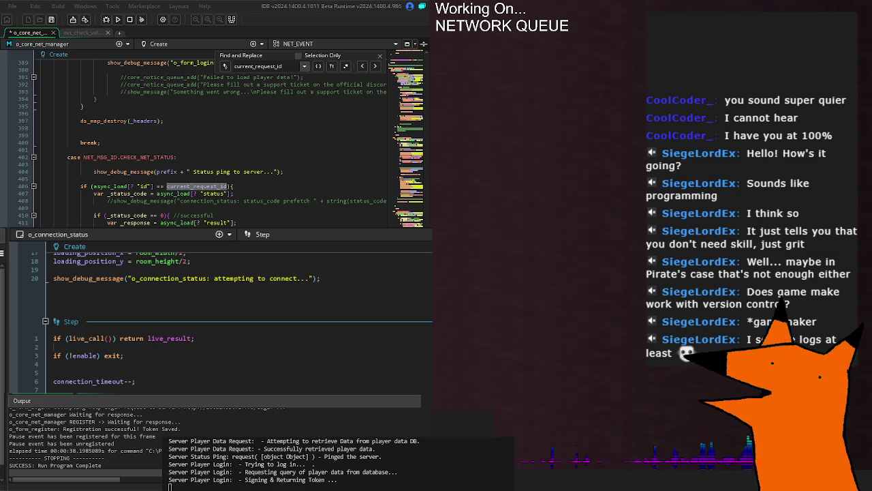
pyautogui.press('F5')
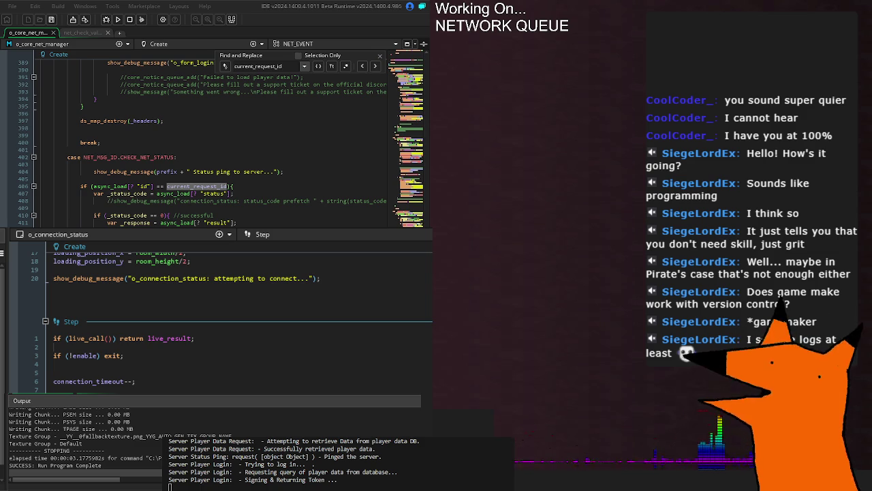
# Start another build and run, reaching the Connecting login screen with a successful registration.
pyautogui.press('F5')
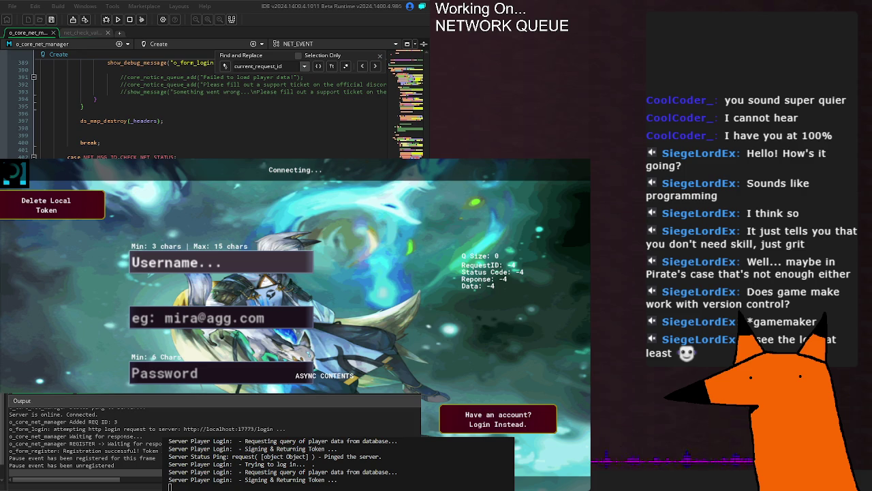
pyautogui.scroll(10, 232, 109)
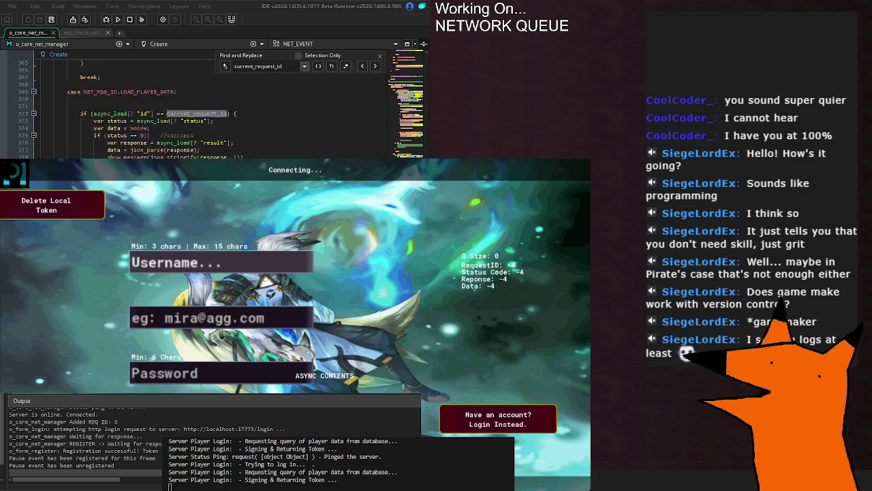
pyautogui.scroll(10, 204, 106)
pyautogui.scroll(15, 204, 106)
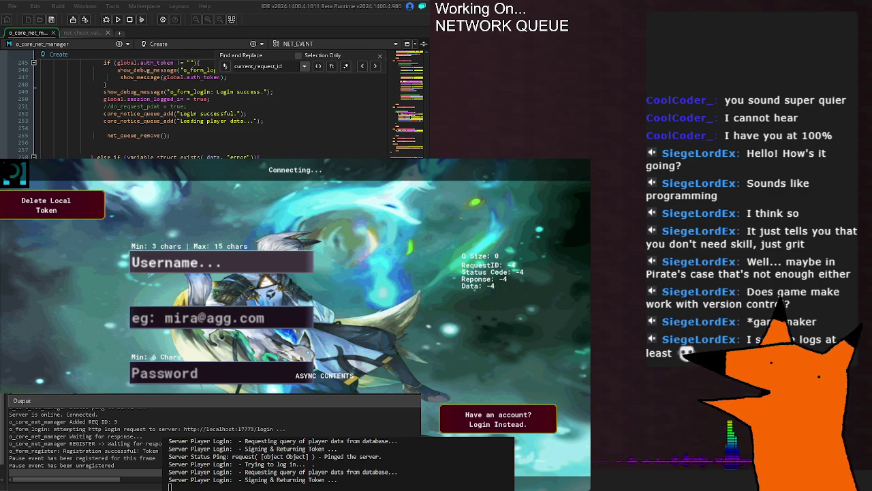
pyautogui.scroll(16, 205, 105)
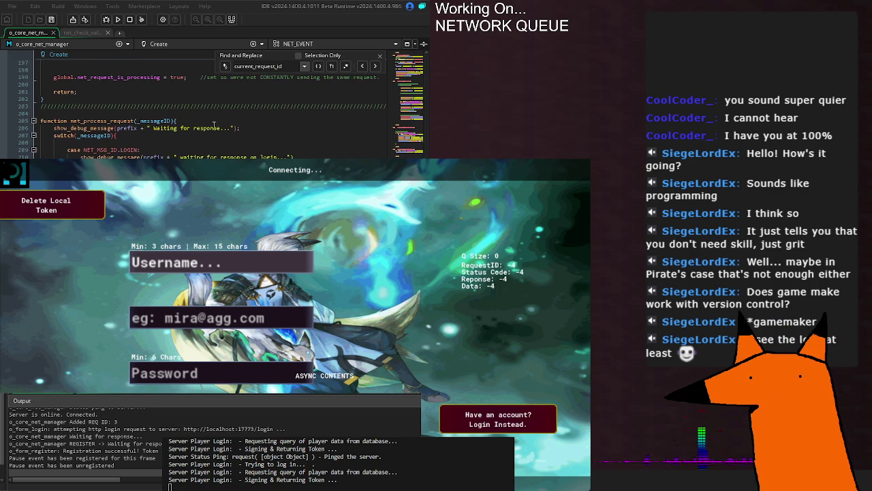
pyautogui.scroll(-14, 204, 105)
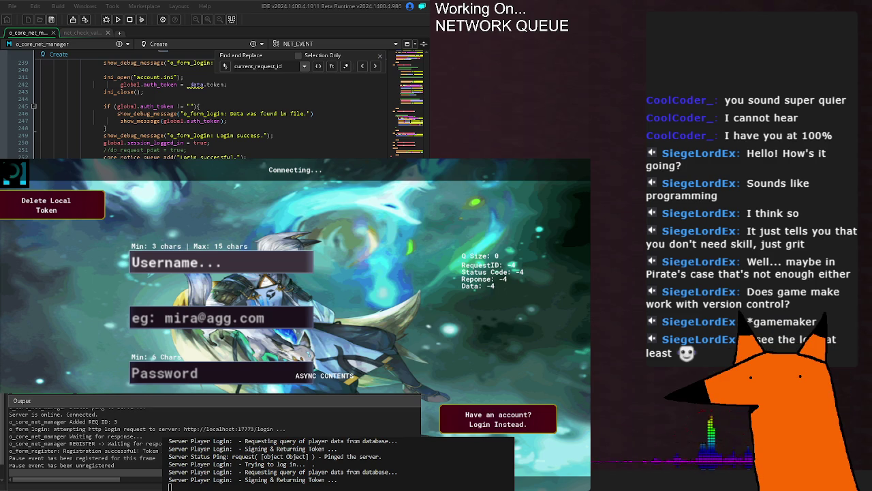
pyautogui.press('Return')
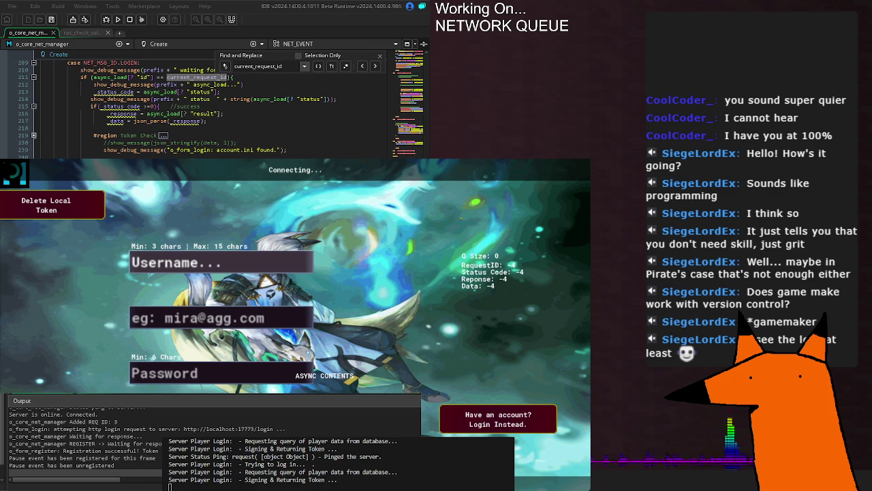
pyautogui.scroll(-10, 205, 109)
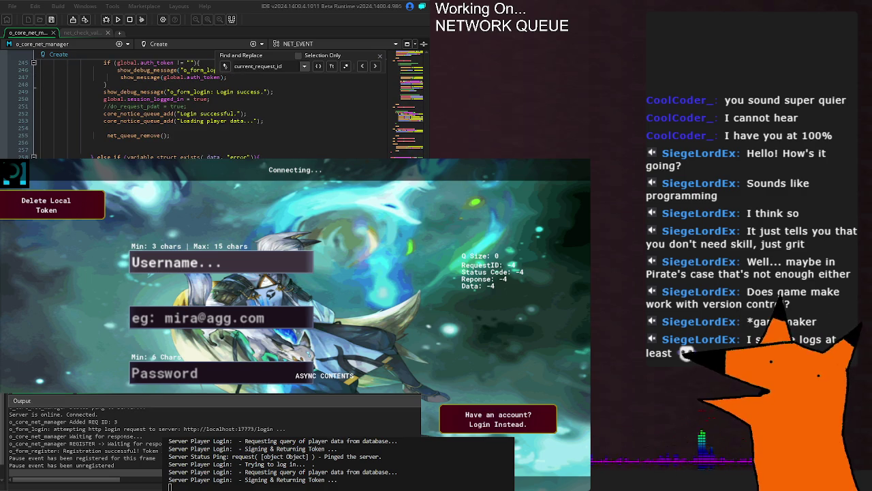
pyautogui.press('Return')
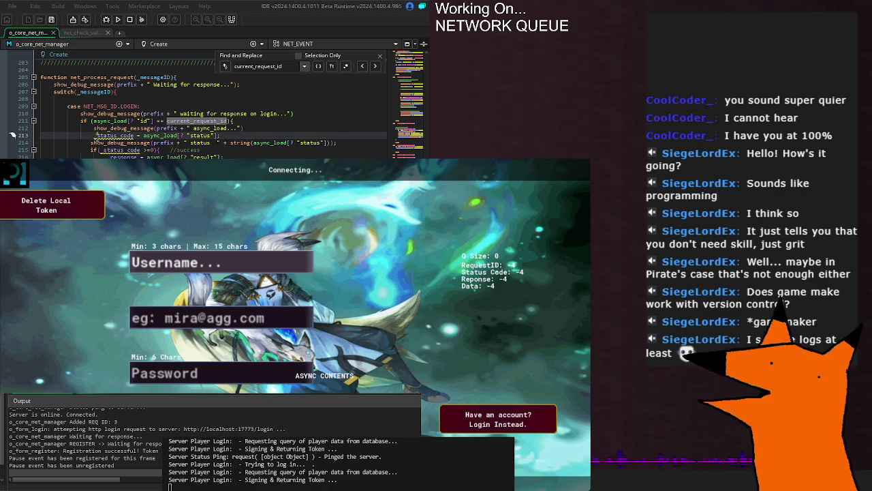
# Prefix status_code with 'var' on line 213 and check the next current_request_id match.
pyautogui.write('var')
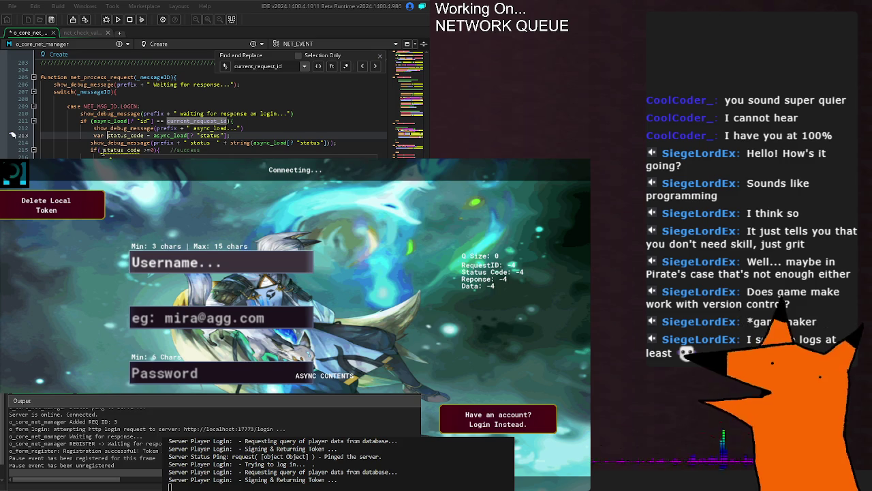
pyautogui.press('F3')
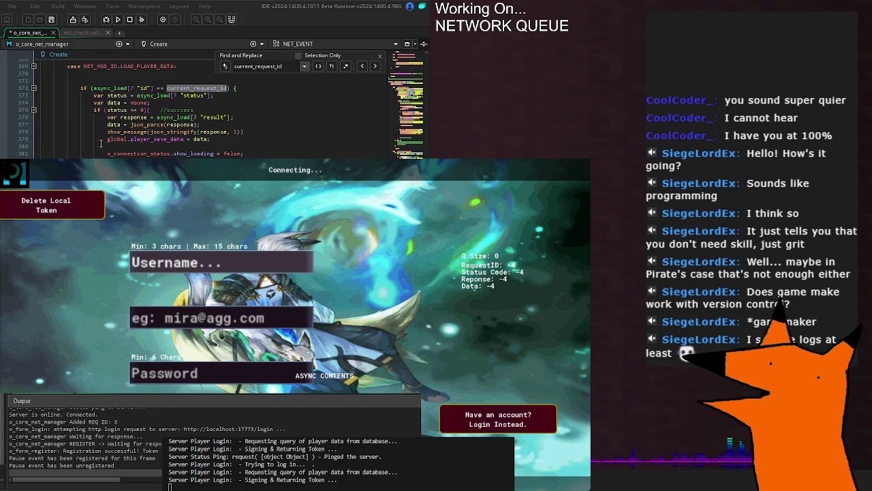
pyautogui.scroll(20, 100, 143)
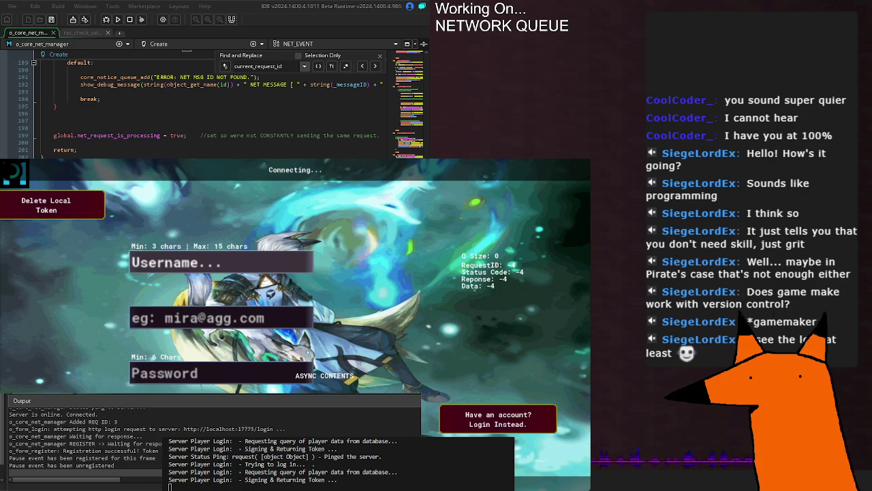
pyautogui.scroll(-15, 211, 106)
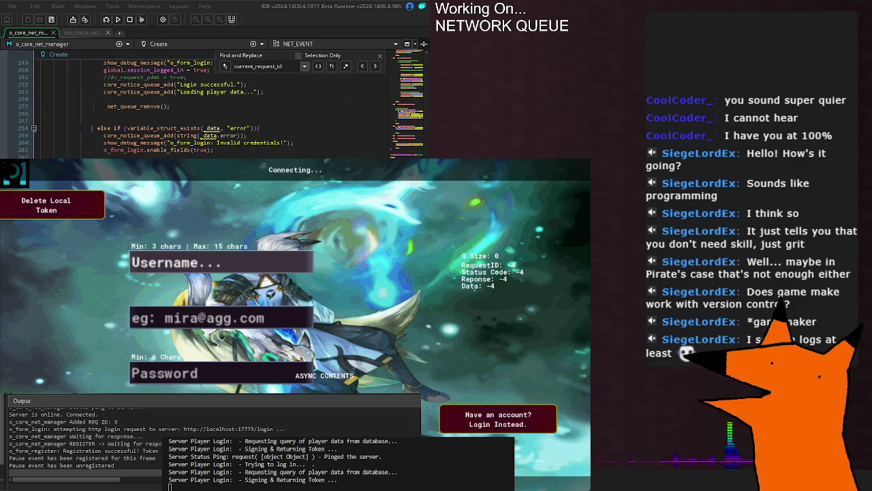
pyautogui.scroll(13, 211, 105)
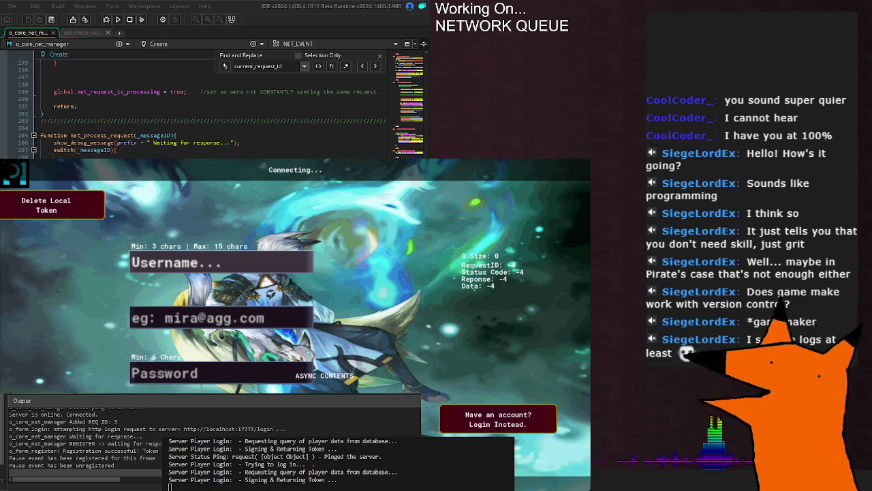
# Go to empty line 277 in the AUTO_LOGIN case, then rebuild and run the game.
pyautogui.press('Return')
pyautogui.press('Return')
pyautogui.press('Return')
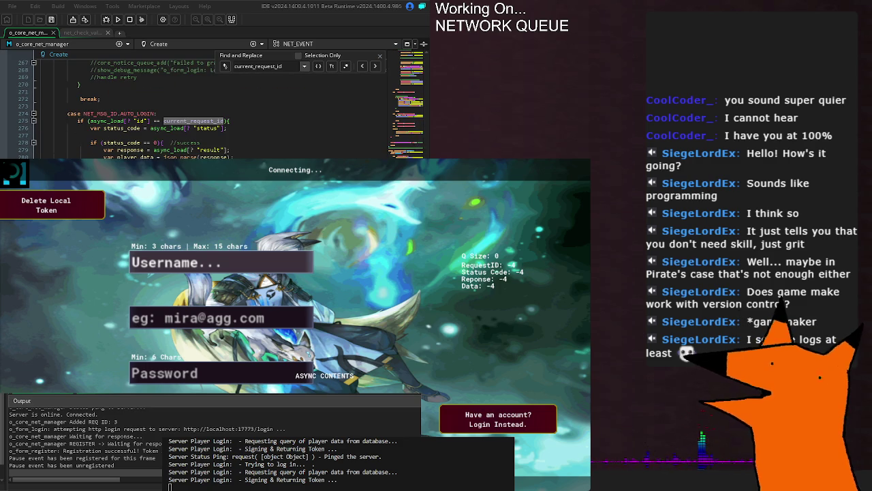
pyautogui.click(231, 134)
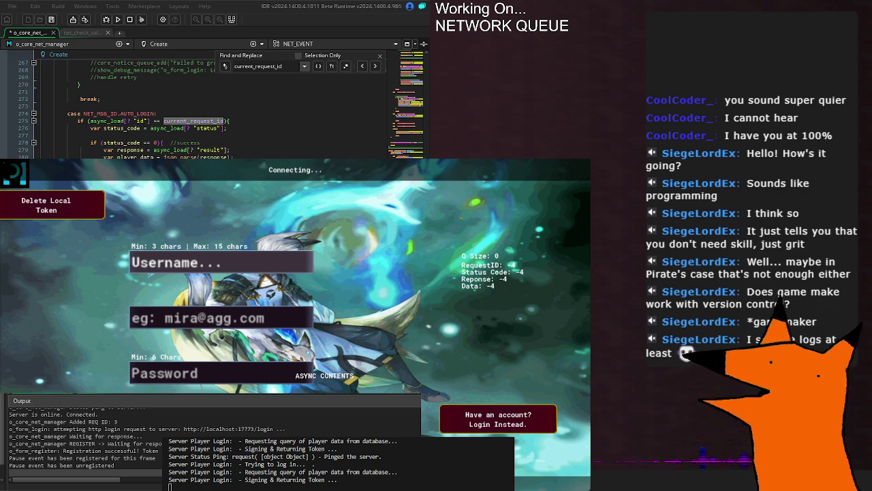
pyautogui.press('F5')
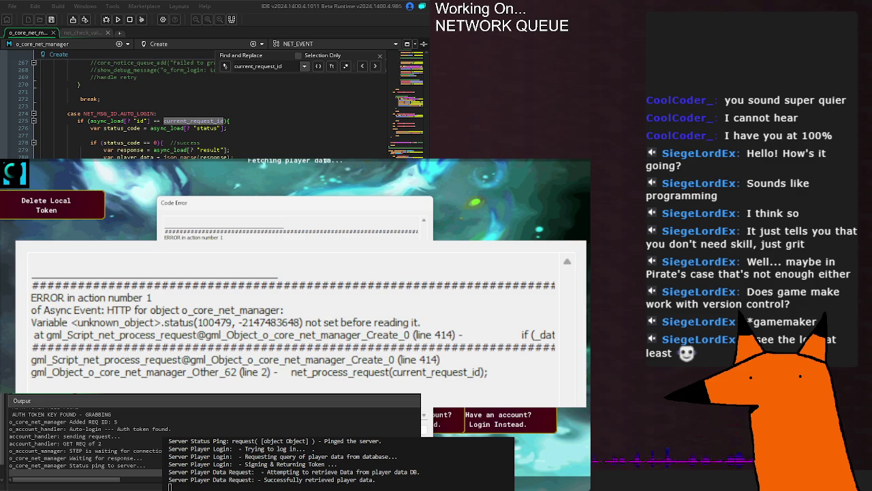
# Highlight the unset variable name in the Code Error message to read it.
pyautogui.moveTo(156, 316); pyautogui.dragTo(32, 322)
pyautogui.click(451, 311)
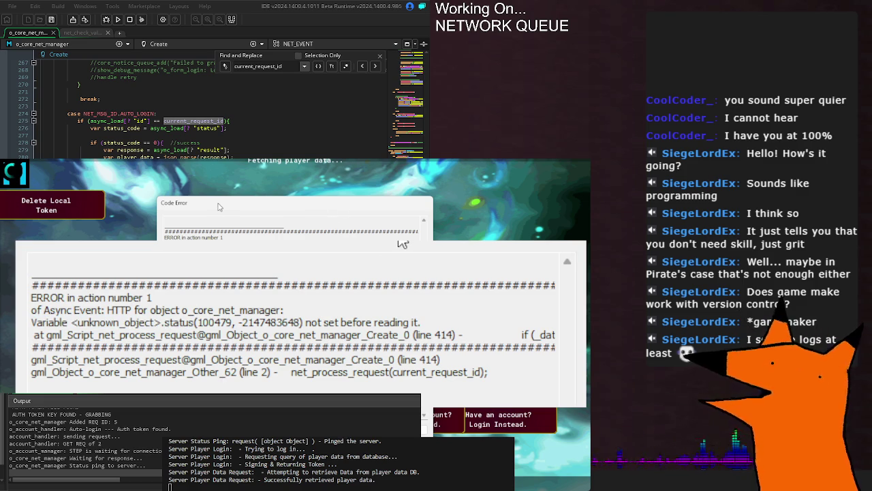
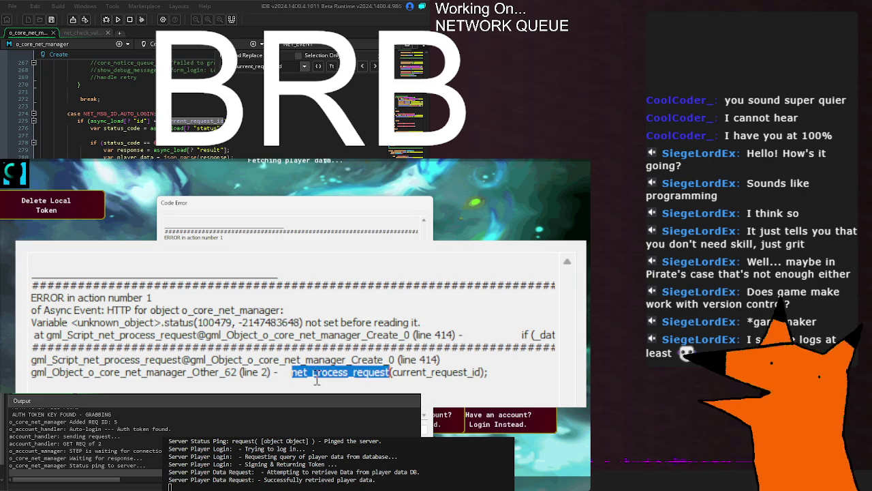
# Review the unset-status crash's call stack in the Code Error report, then close the crashed game.
pyautogui.moveTo(141, 371); pyautogui.dragTo(149, 371)
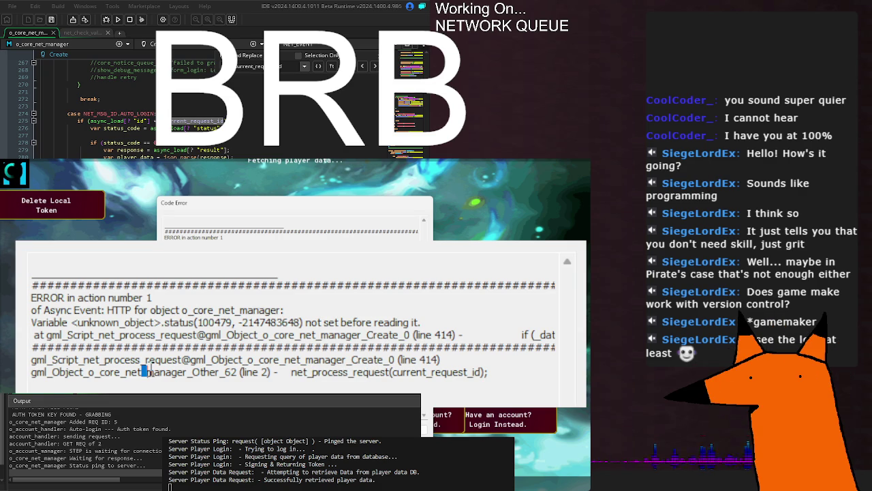
pyautogui.moveTo(151, 323); pyautogui.dragTo(157, 336)
pyautogui.click(156, 335)
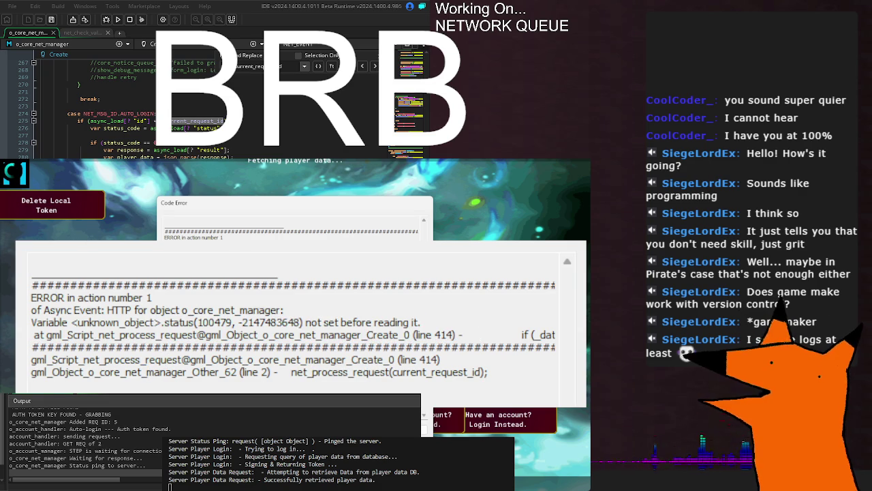
pyautogui.hotkey('alt', 'F4')
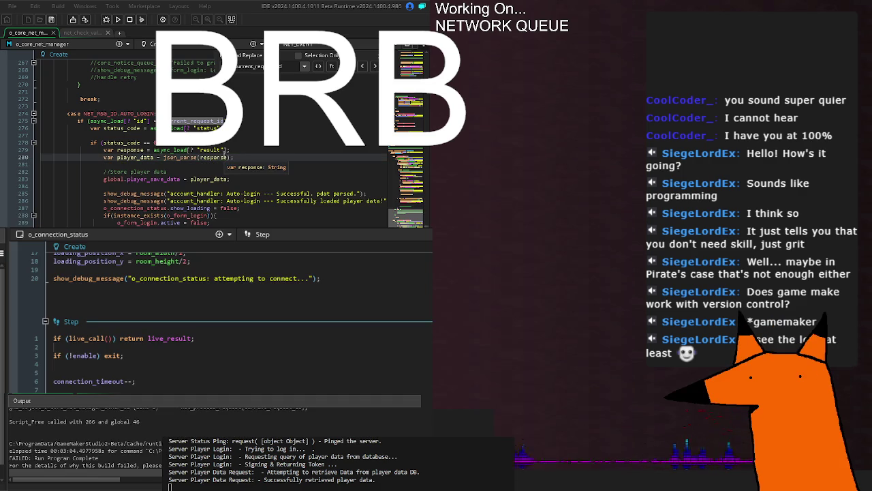
# Inspect the status_code and async_load result lines in o_core_net_manager's response handling.
pyautogui.press('Up')
pyautogui.press('Up')
pyautogui.press('Up')
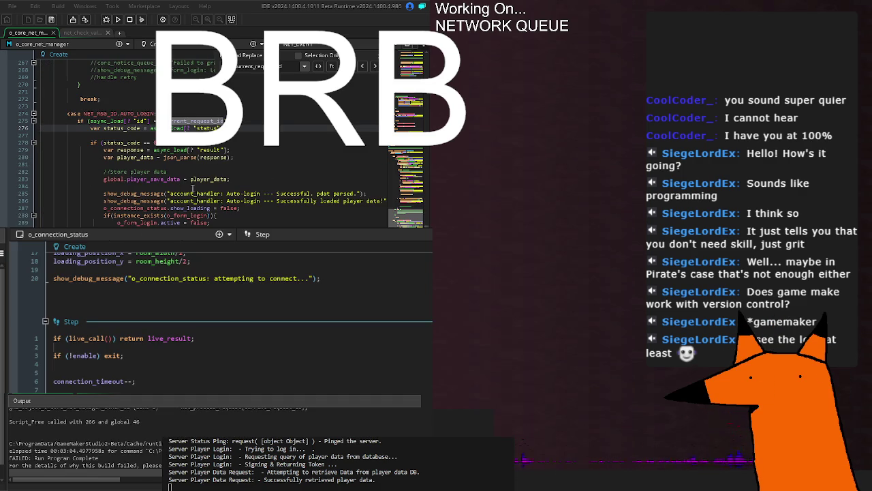
pyautogui.moveTo(160, 178)
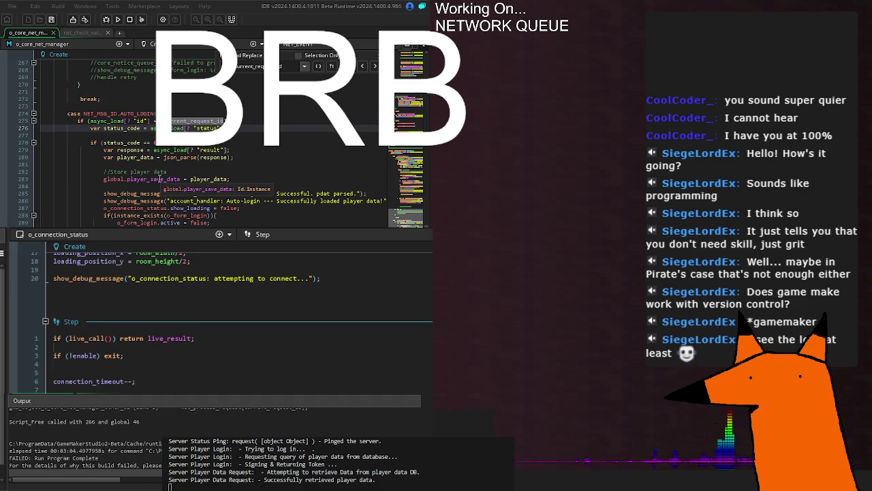
pyautogui.click(184, 150)
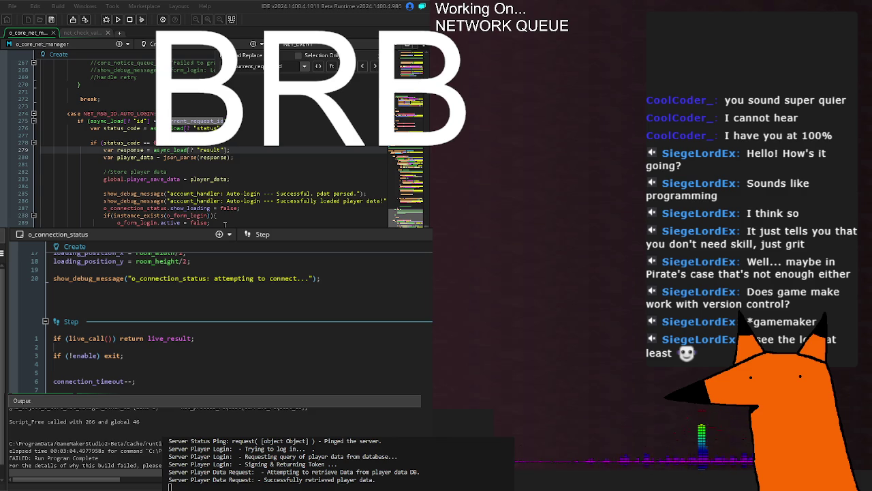
pyautogui.scroll(-10, 224, 224)
pyautogui.scroll(-15, 225, 136)
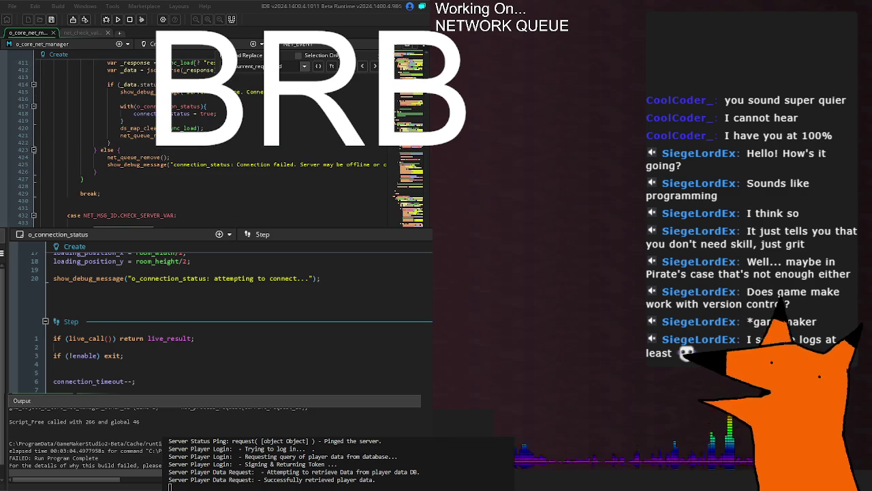
pyautogui.scroll(8, 225, 136)
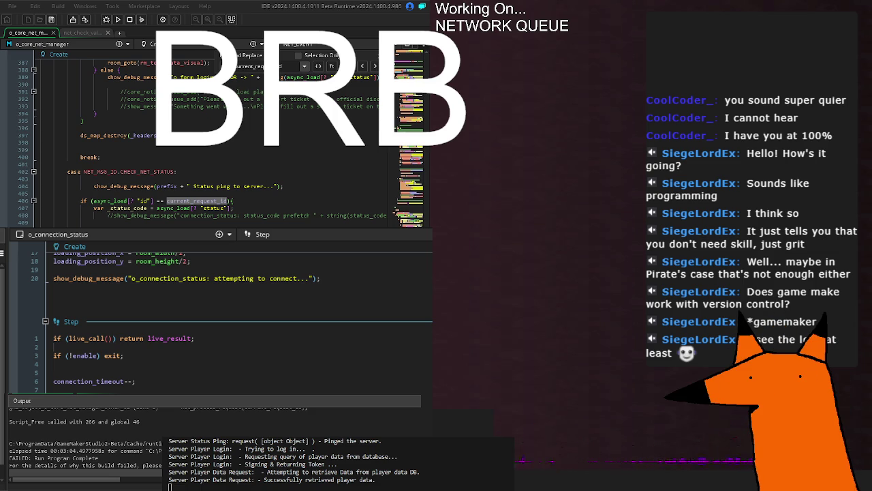
# Jump from the current_request_id check to its assignment, up to net_queue_add.
pyautogui.click(177, 193)
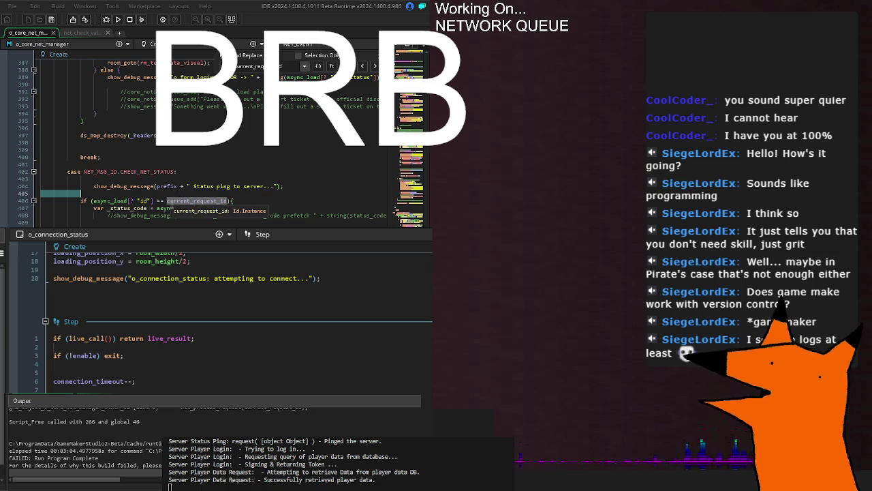
pyautogui.middleClick(194, 201)
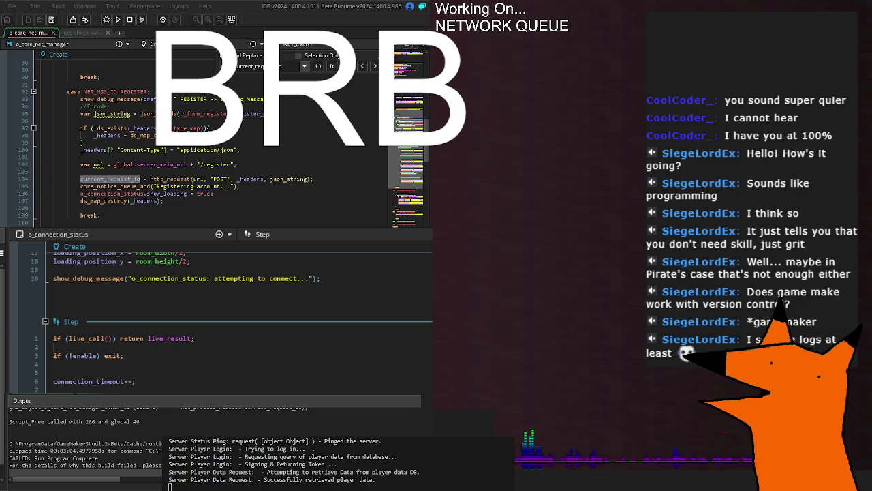
pyautogui.scroll(20, 204, 136)
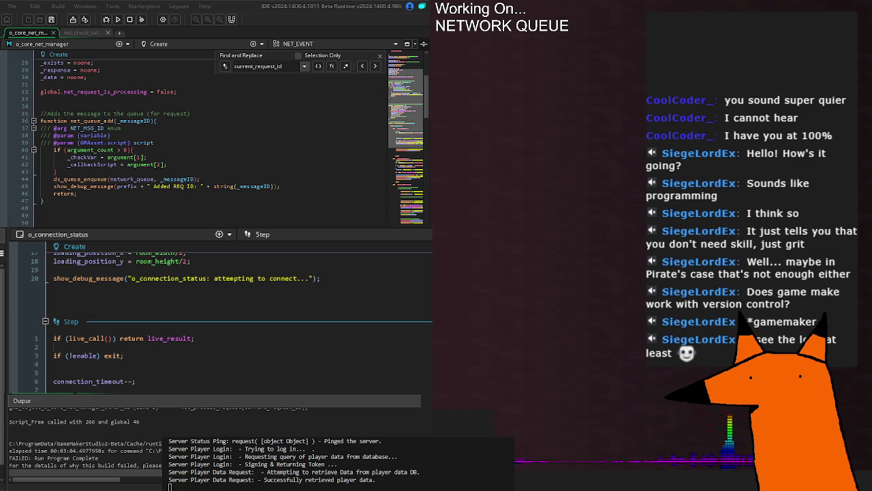
# Find the next two current_request_id uses in net_process_request's LOGIN case, then show o_account_handler's Create code.
pyautogui.press('Return')
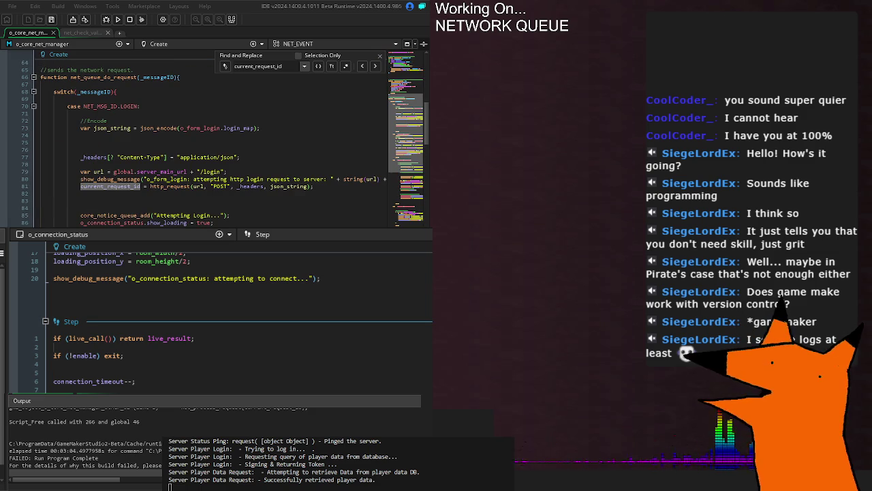
pyautogui.press('Return')
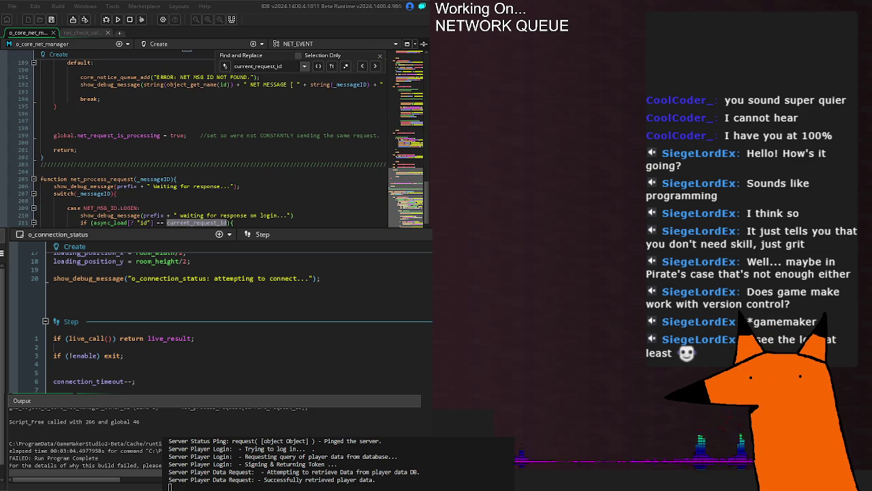
pyautogui.scroll(-4, 204, 143)
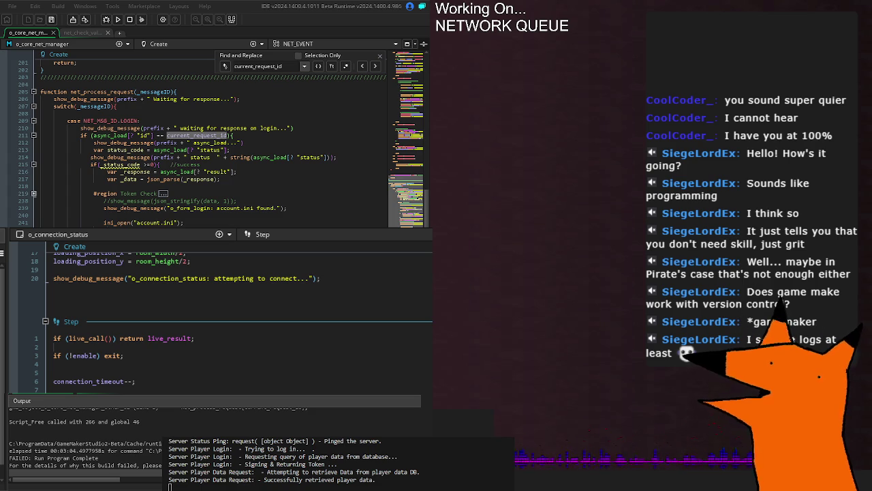
pyautogui.hotkey('ctrl', 'Tab')
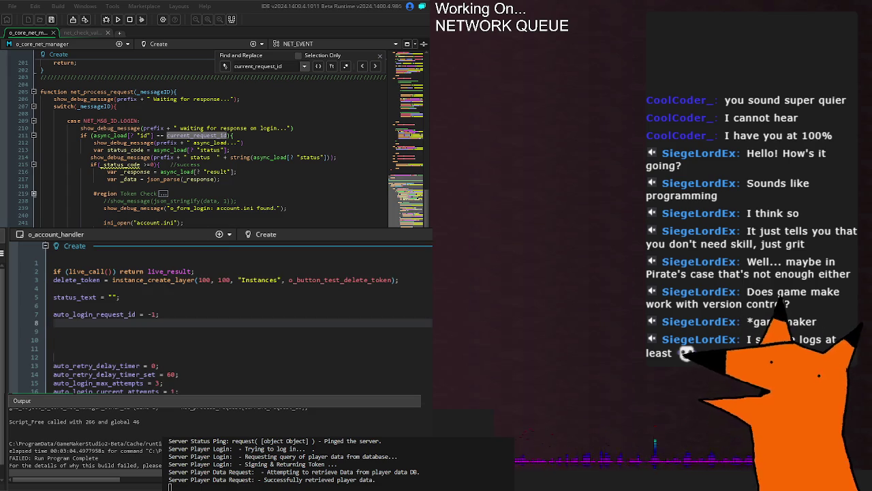
# Scroll to o_account_handler's auto-submit block and build and run the game with F5.
pyautogui.scroll(-15, 205, 317)
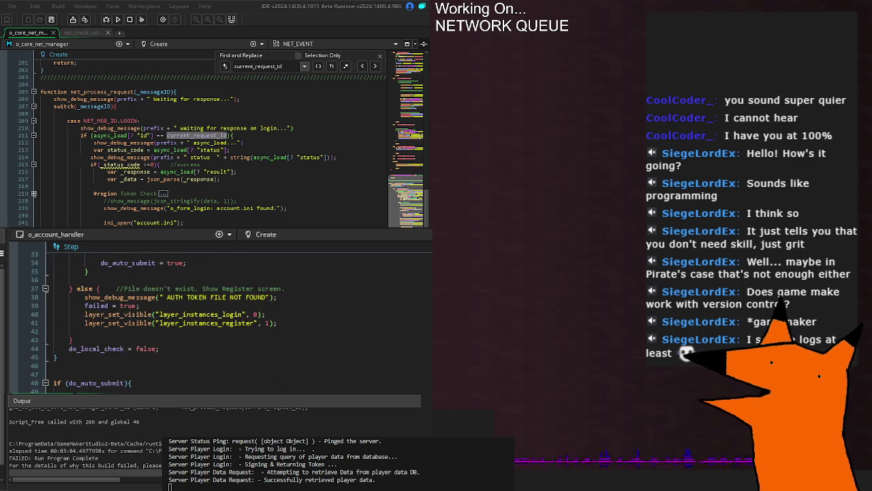
pyautogui.scroll(-2, 204, 316)
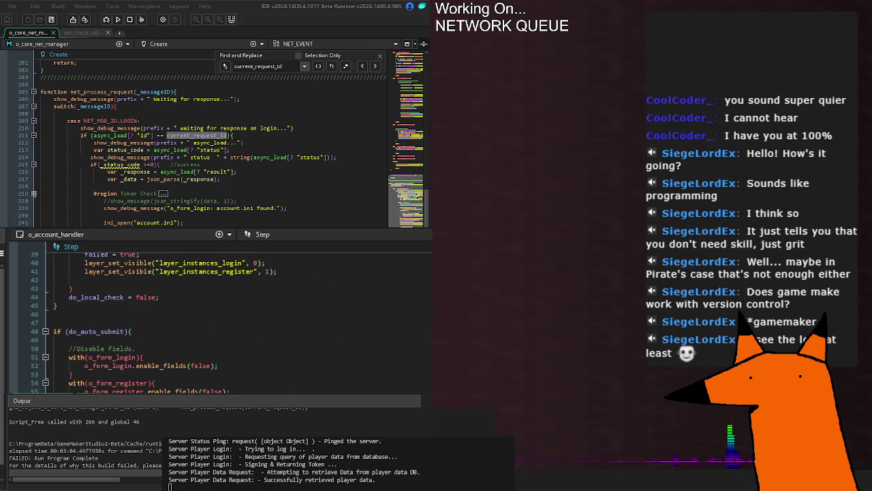
pyautogui.press('F5')
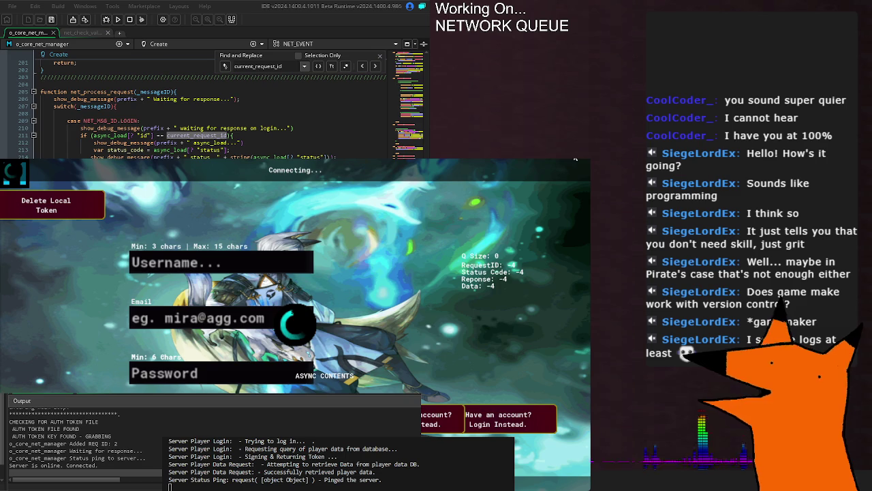
# Stop the game and uncomment net_queue_add(NET_MSG_ID.AUTO_LOGIN) in o_account_handler's code.
pyautogui.hotkey('alt', 'F4')
pyautogui.scroll(-3, 113, 341)
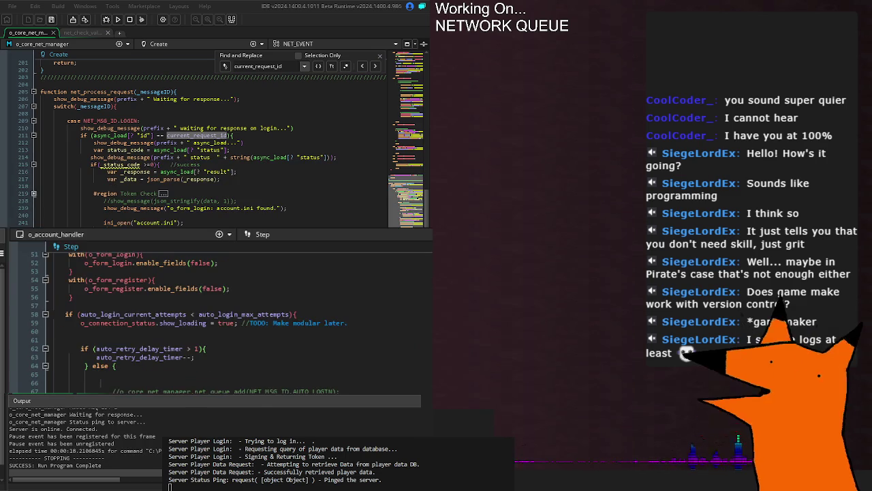
pyautogui.scroll(10, 160, 361)
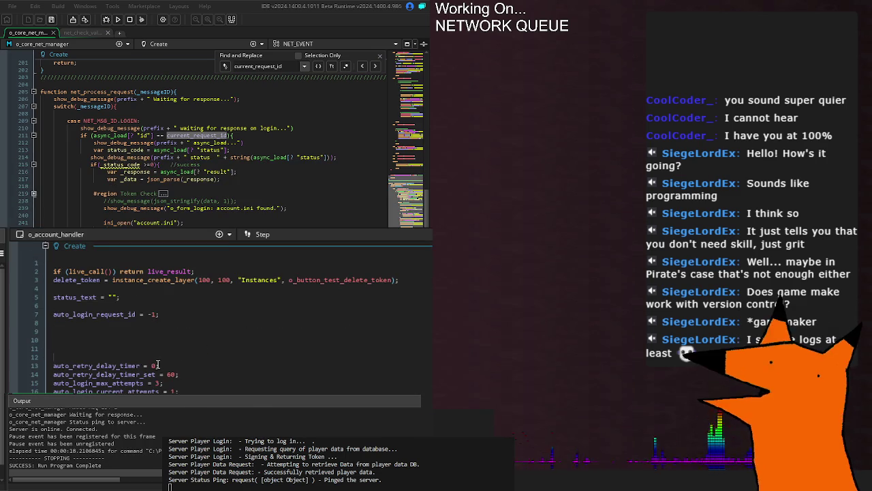
pyautogui.click(100, 271)
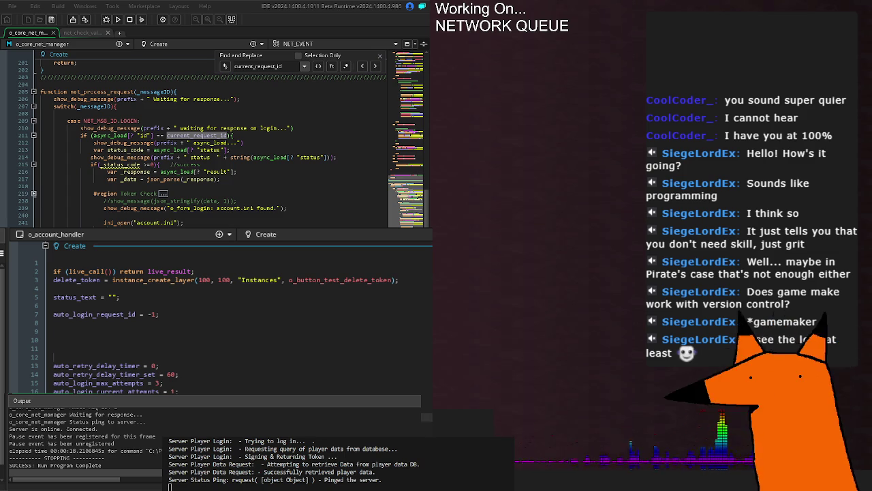
# Rerun the game and follow the output down to the successful registration message.
pyautogui.press('F5')
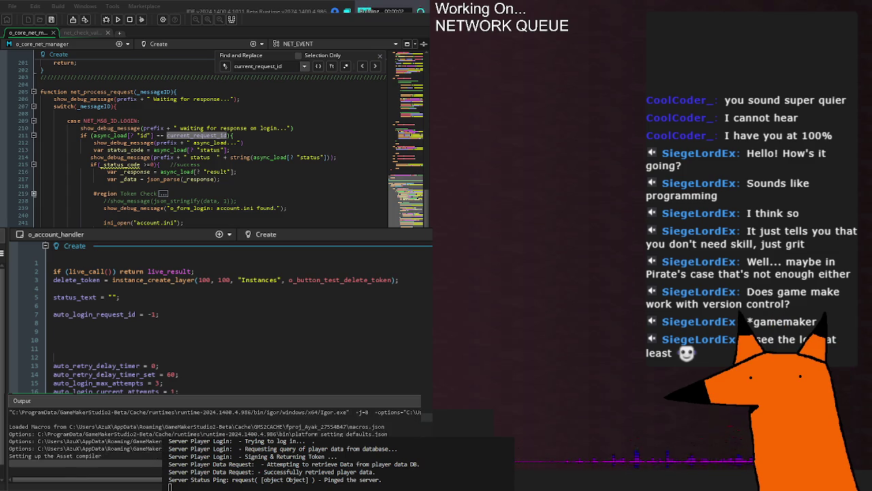
pyautogui.scroll(-8, 218, 320)
pyautogui.scroll(-10, 218, 321)
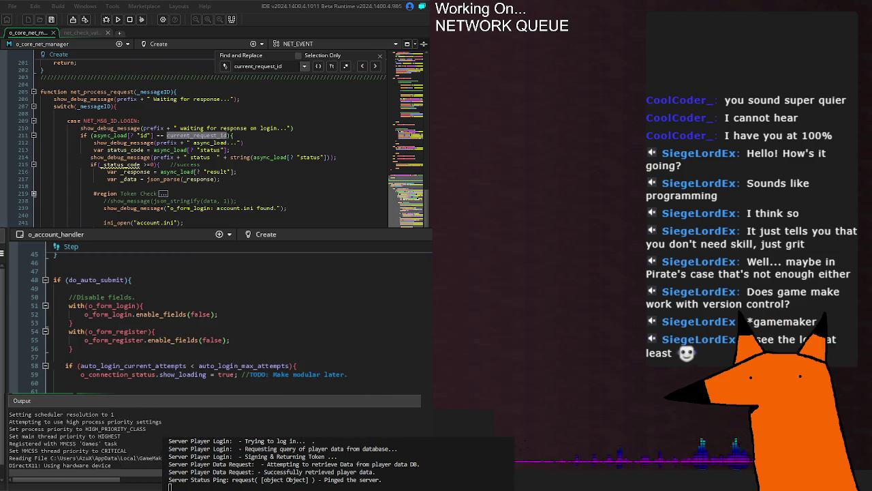
pyautogui.scroll(-2, 219, 320)
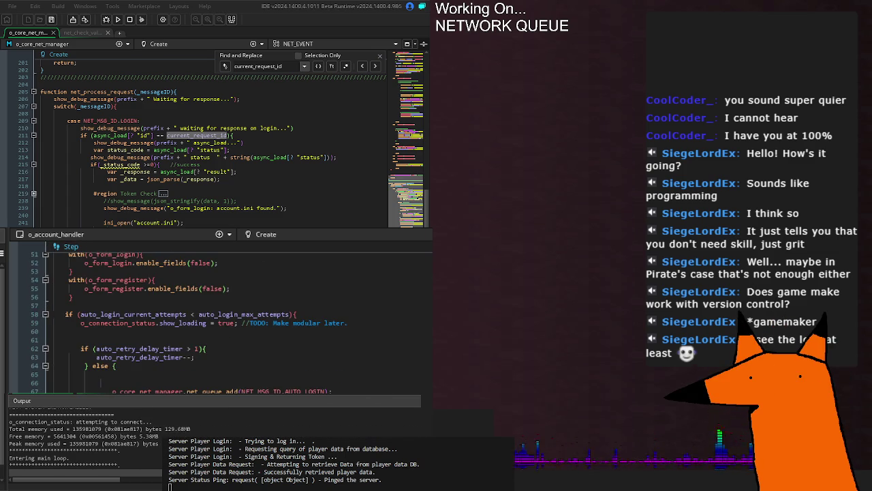
pyautogui.scroll(-2, 212, 308)
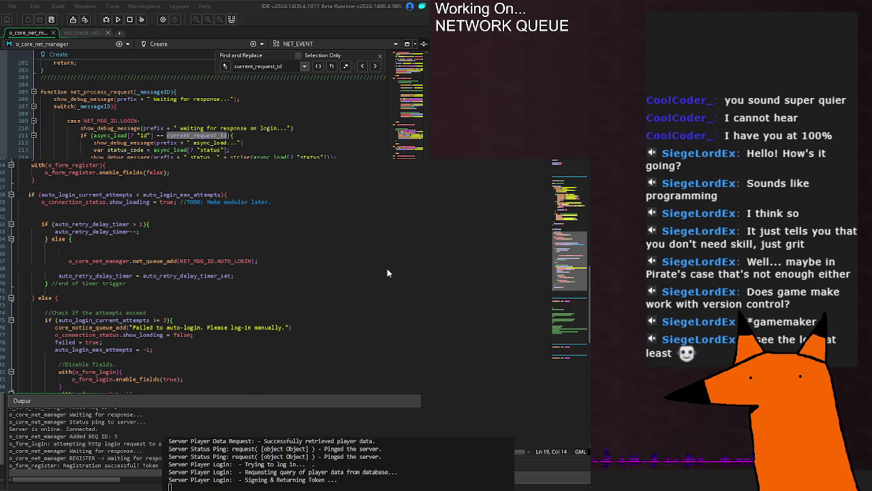
# Step through current_request_id matches from the auto-login response handling to the status check.
pyautogui.press('Return')
pyautogui.press('Return')
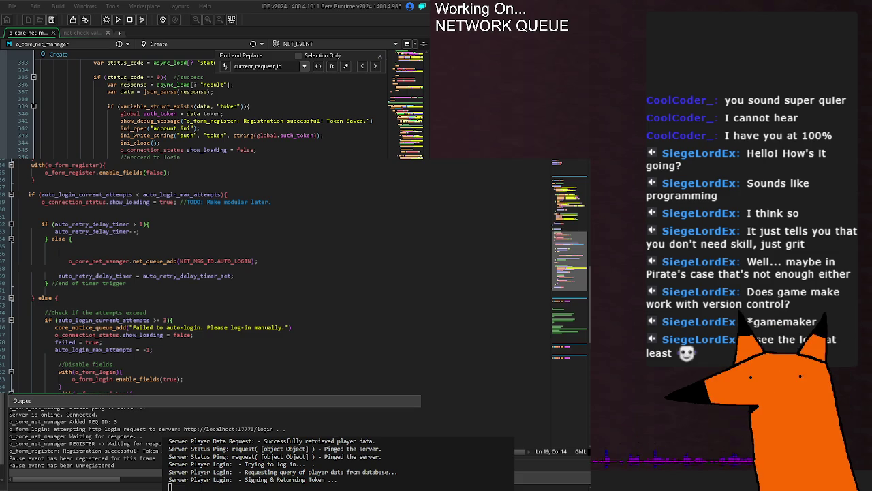
pyautogui.press('Return')
pyautogui.press('Return')
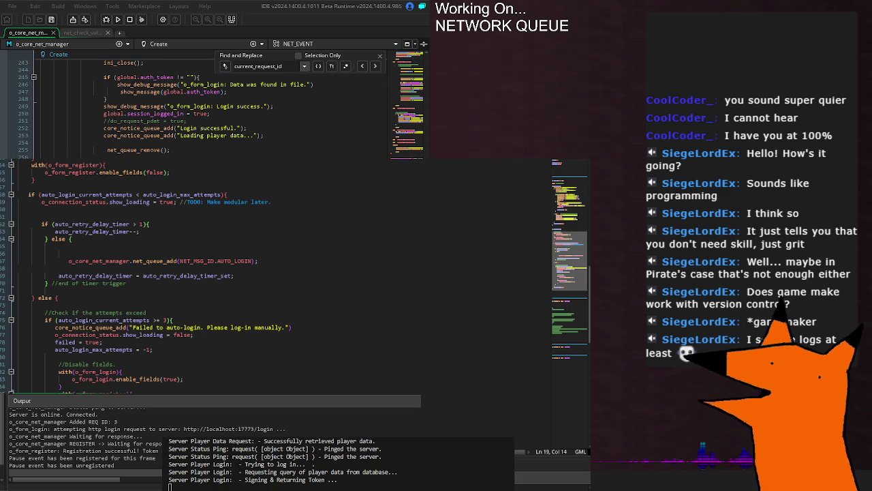
pyautogui.press('Return')
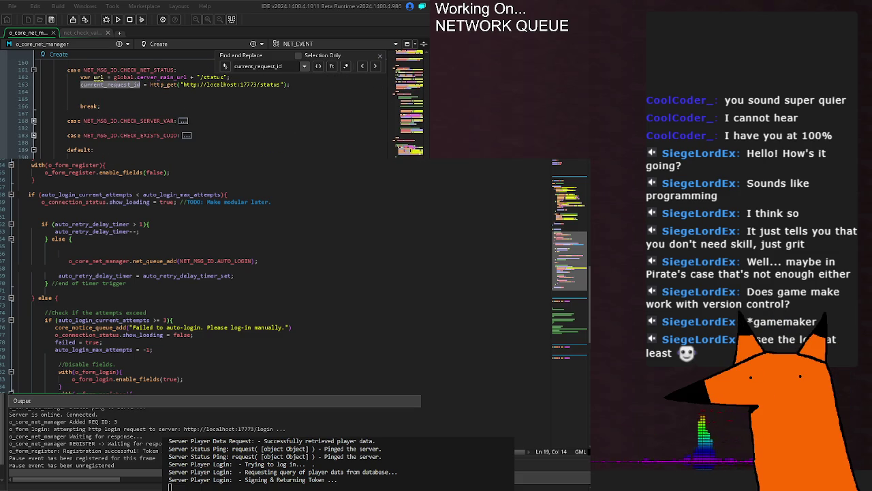
# Review the request-handling code below and save o_core_net_manager's edits.
pyautogui.scroll(-10, 205, 102)
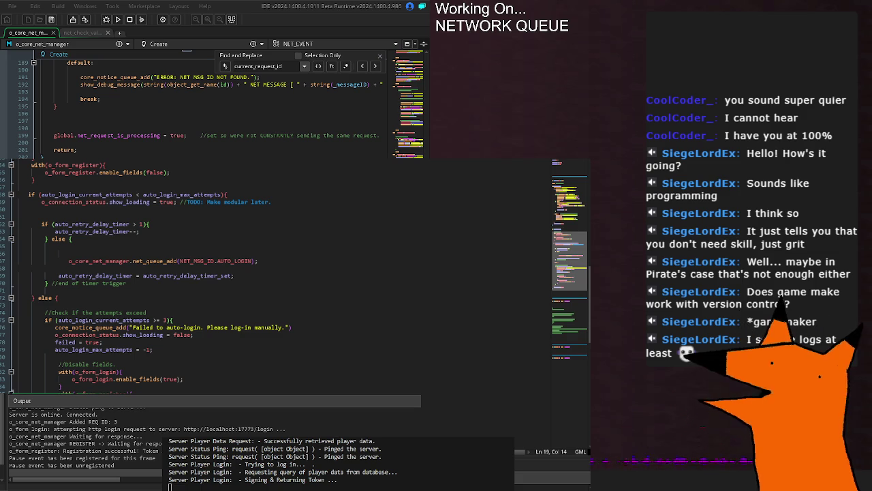
pyautogui.scroll(-2, 204, 103)
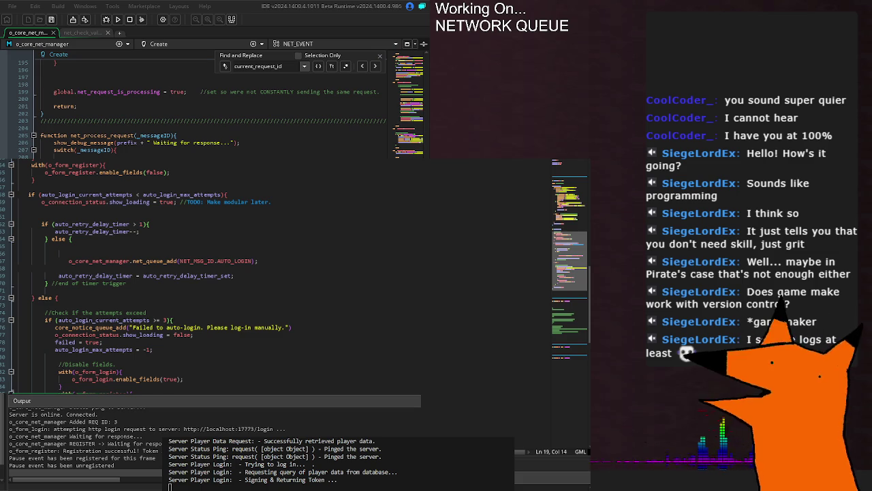
pyautogui.scroll(-2, 204, 102)
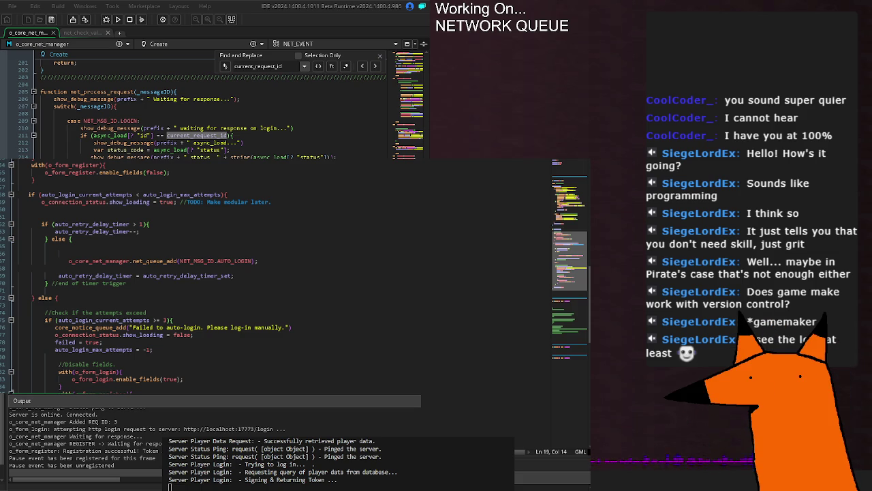
pyautogui.scroll(-2, 205, 109)
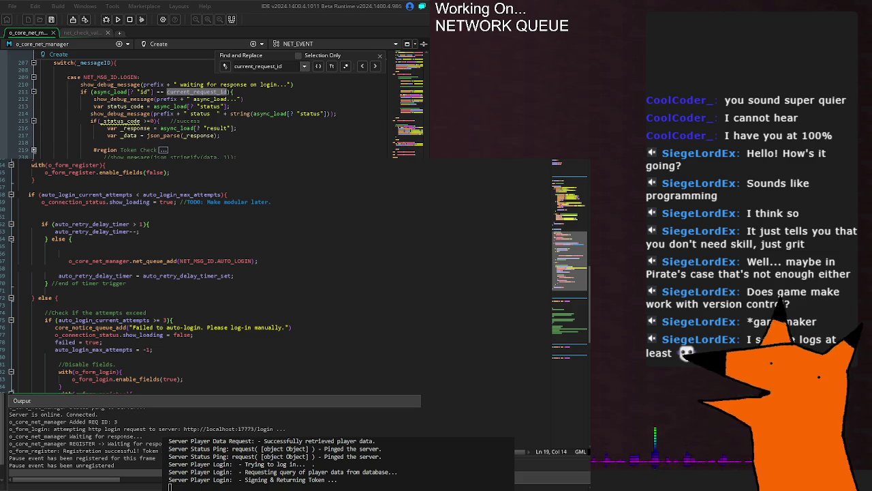
pyautogui.scroll(4, 205, 109)
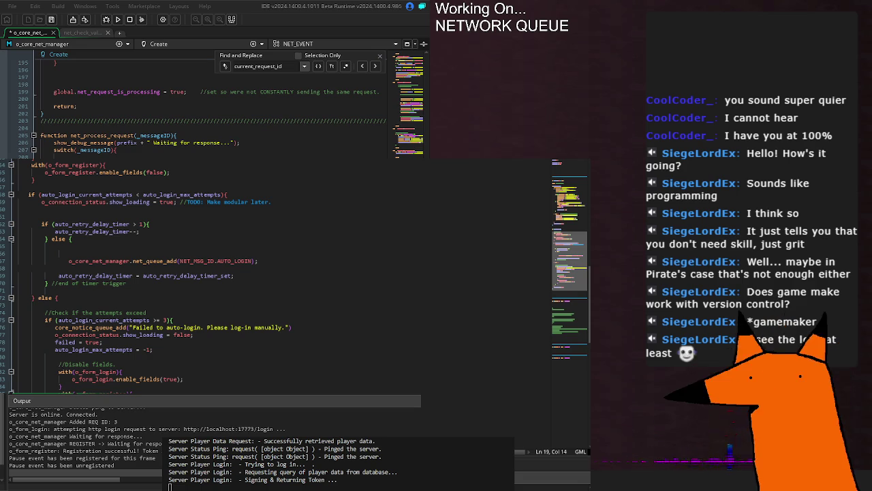
pyautogui.hotkey('ctrl', 's')
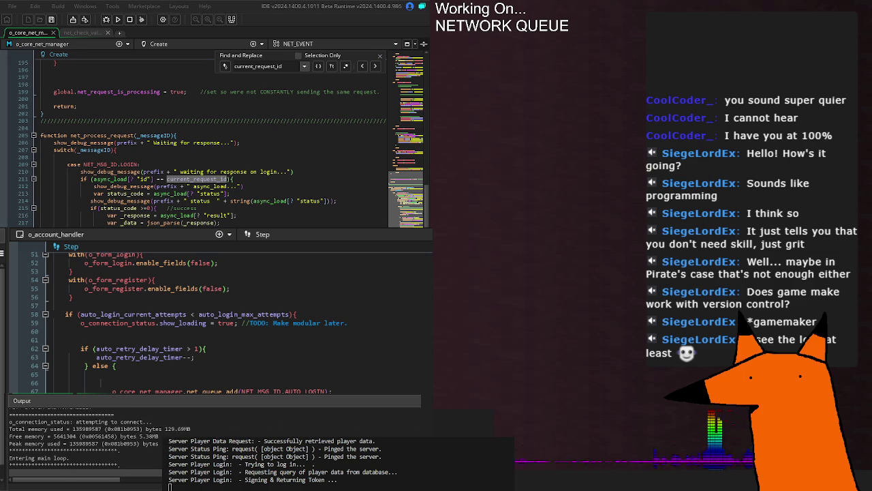
# From the o_account_handler Step code, cycle through three more current_request_id matches.
pyautogui.click(193, 334)
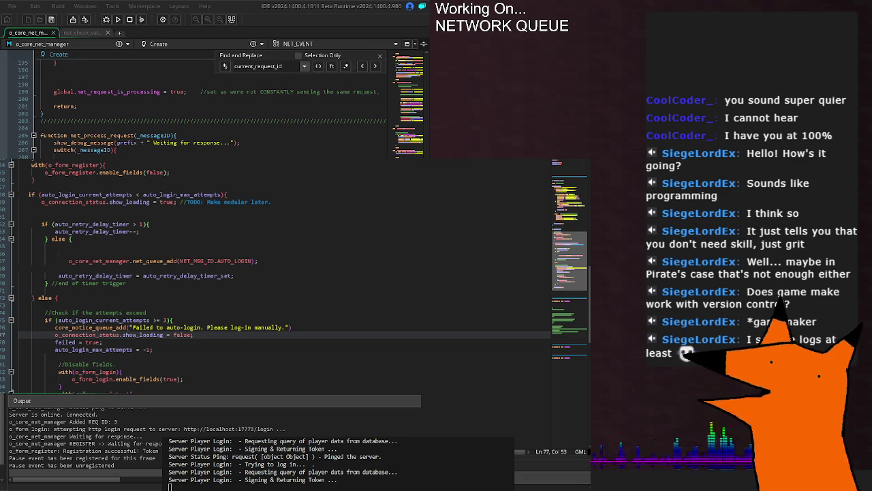
pyautogui.press('Return')
pyautogui.press('Return')
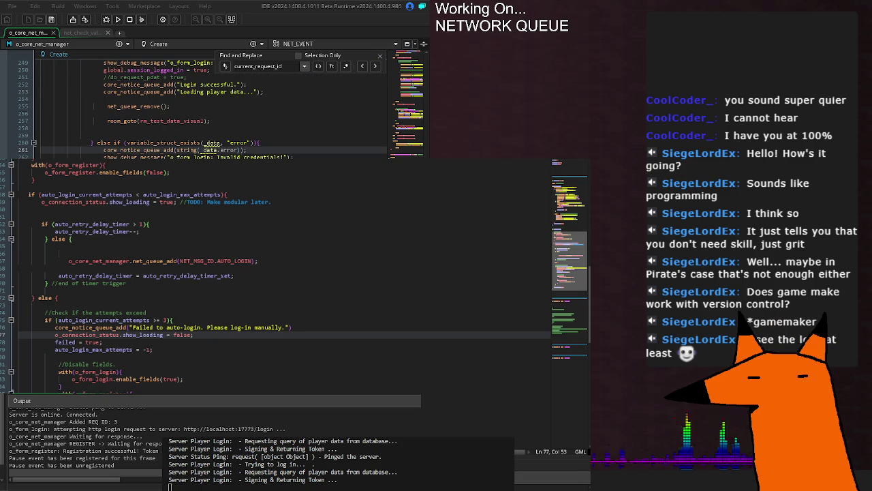
pyautogui.press('Return')
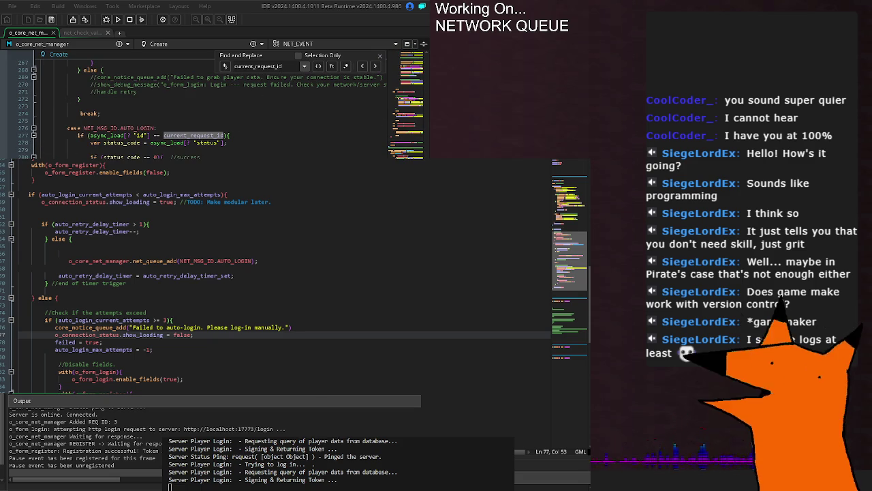
pyautogui.press('Return')
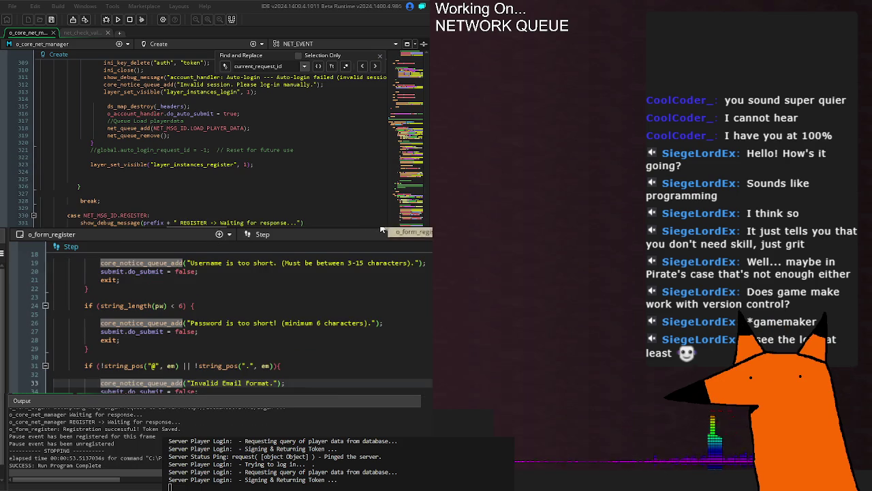
# Scroll through o_form_register's and o_form_login's Step validation code.
pyautogui.scroll(2, 218, 320)
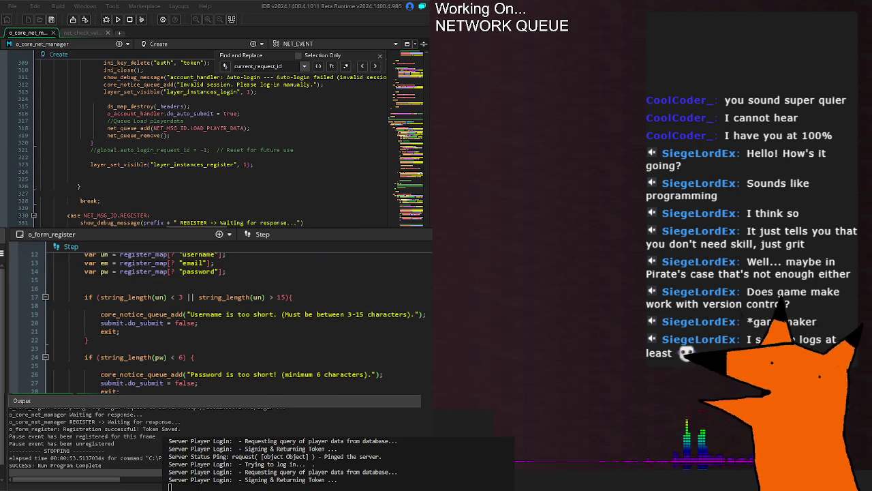
pyautogui.scroll(-8, 232, 314)
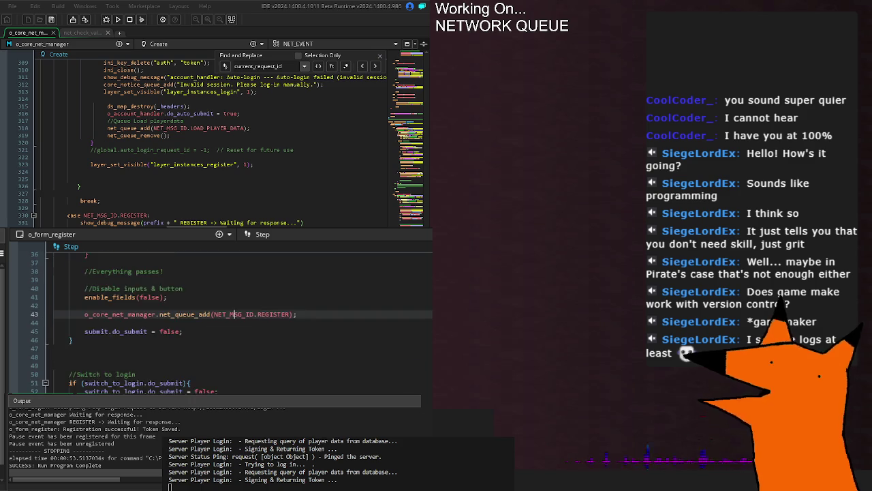
pyautogui.scroll(15, 232, 314)
pyautogui.scroll(-6, 232, 314)
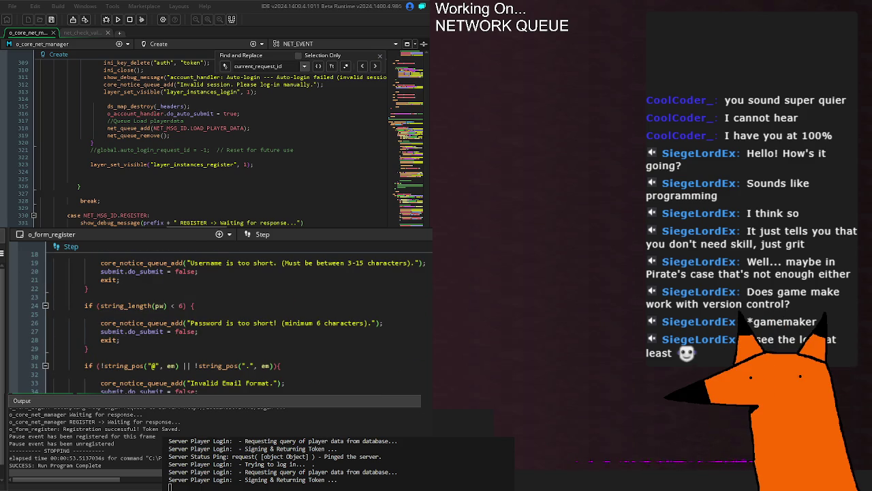
pyautogui.click(70, 383)
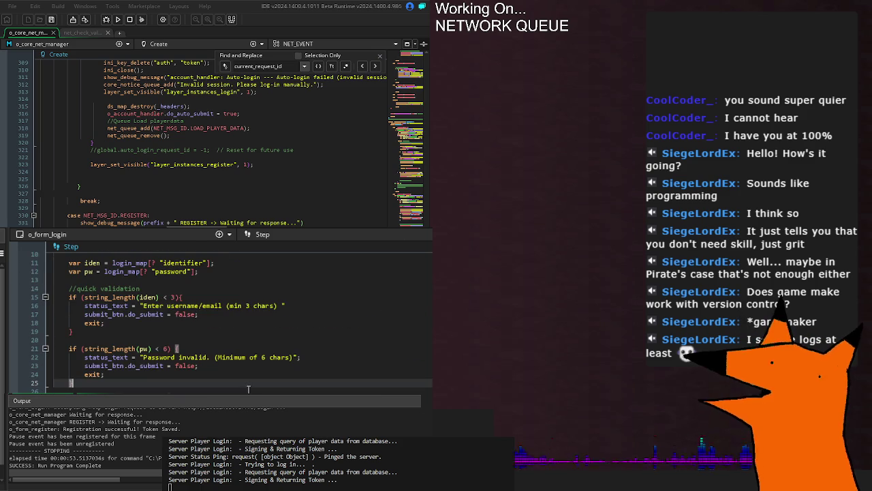
pyautogui.scroll(2, 232, 314)
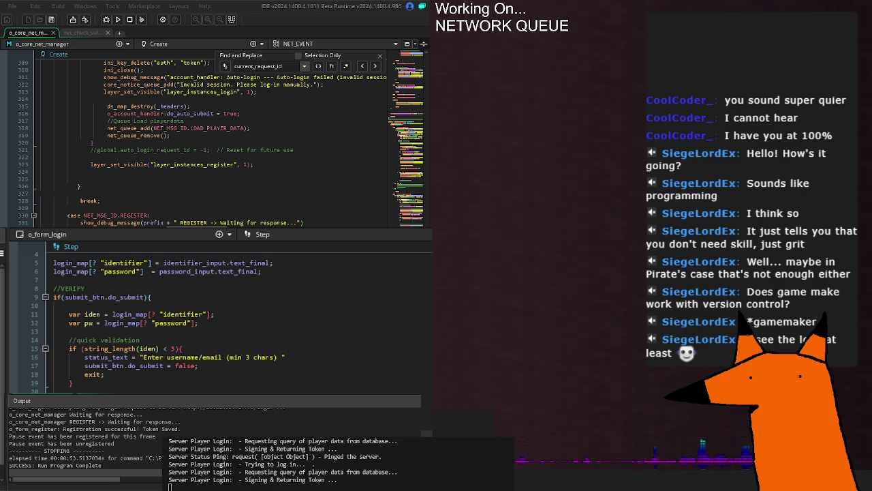
pyautogui.scroll(-2, 232, 314)
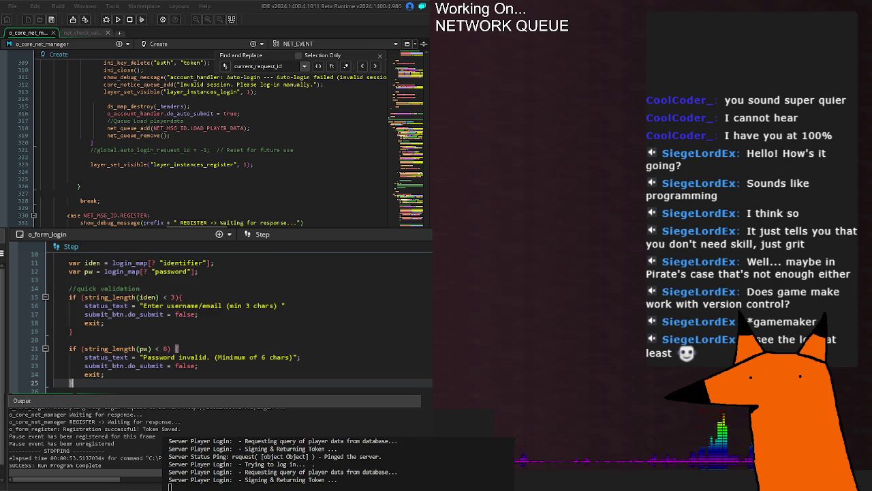
pyautogui.scroll(5, 225, 320)
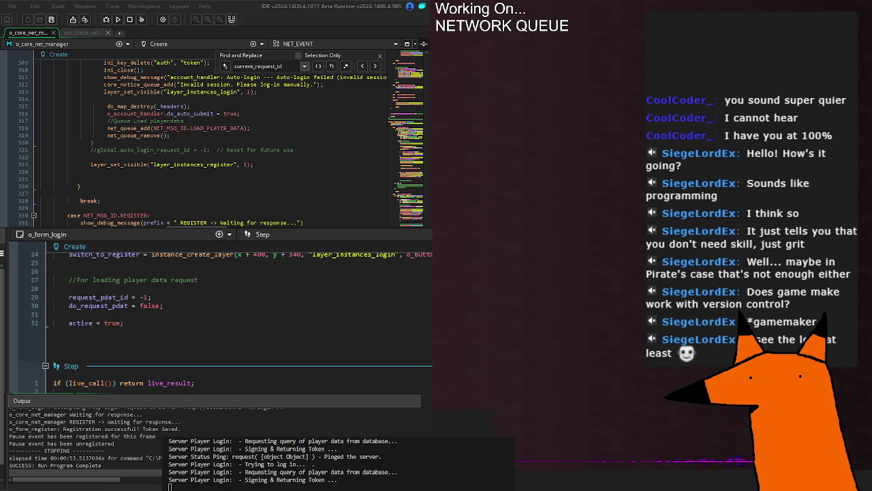
pyautogui.scroll(-2, 225, 320)
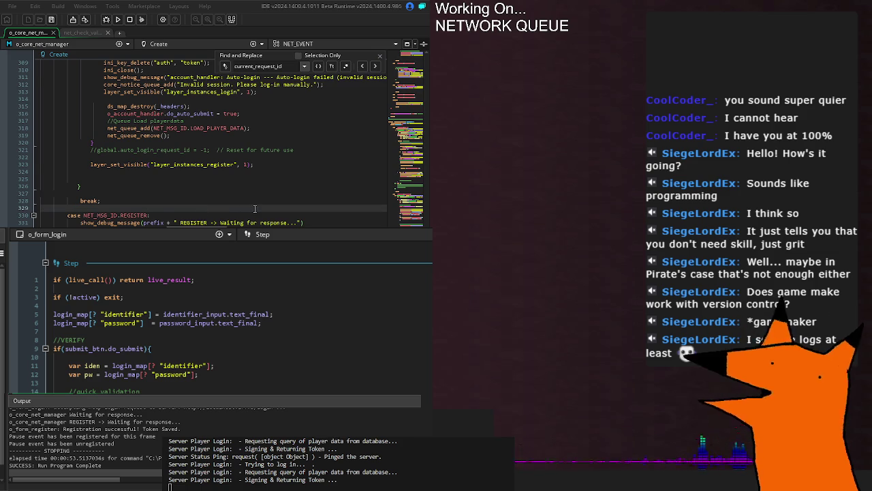
pyautogui.scroll(6, 253, 209)
# Highlight 'login' in line 311's auto-login message, then select 'enabled' in the submit button's Step code.
pyautogui.click(246, 208)
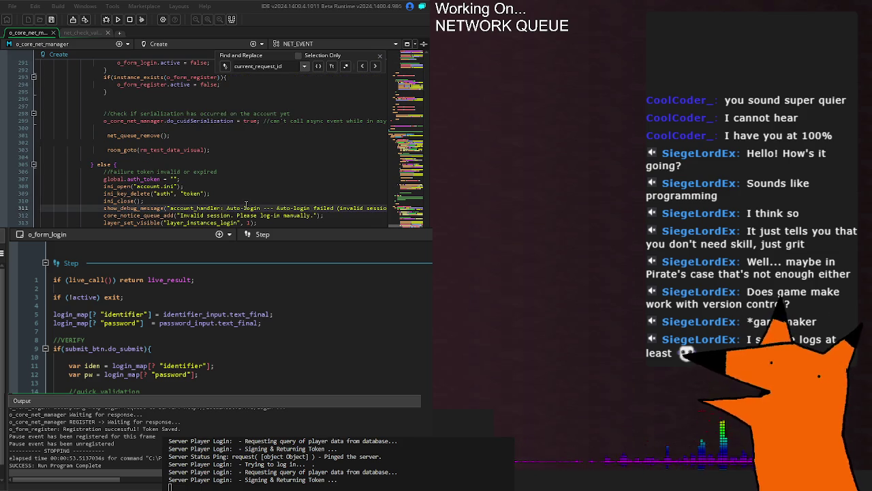
pyautogui.doubleClick(245, 208)
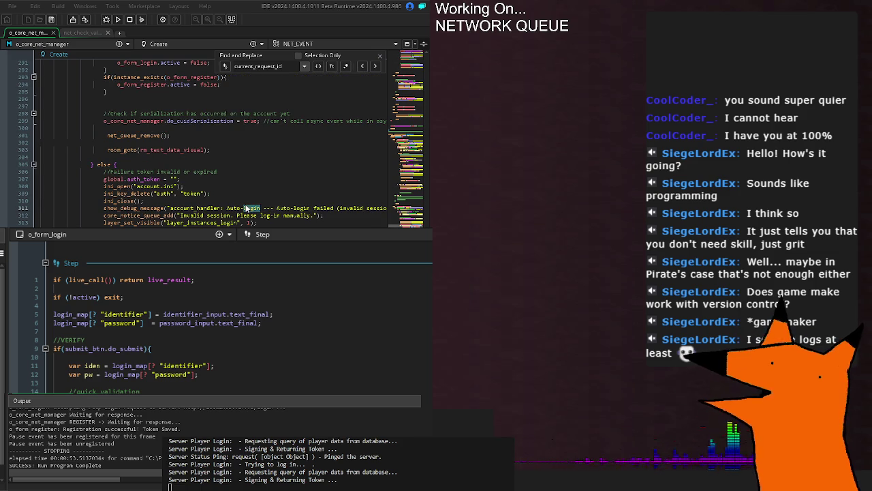
pyautogui.scroll(10, 225, 320)
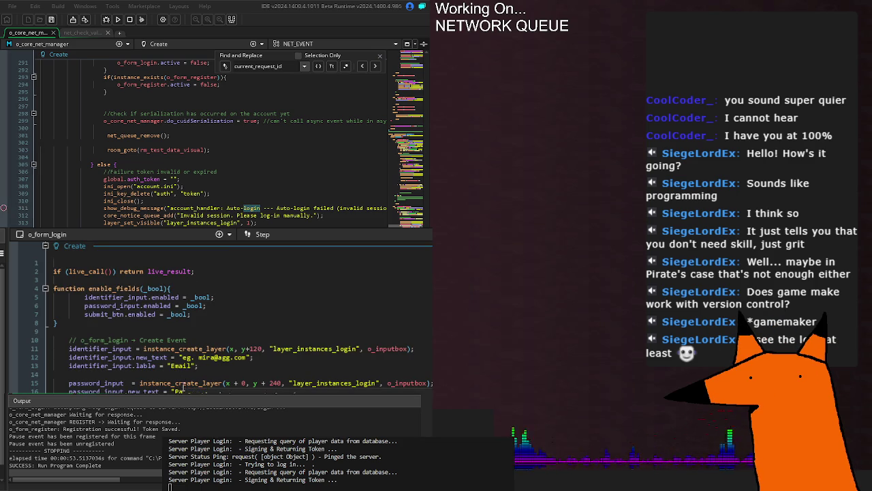
pyautogui.scroll(-10, 185, 388)
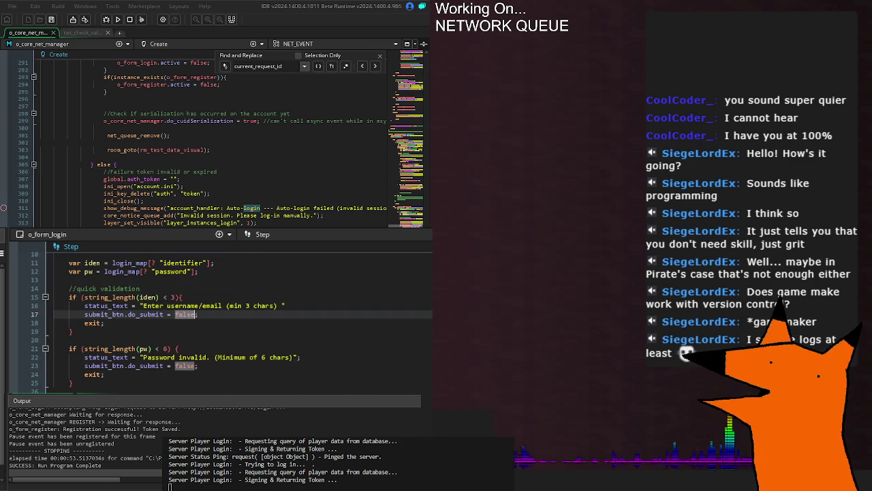
pyautogui.click(177, 348)
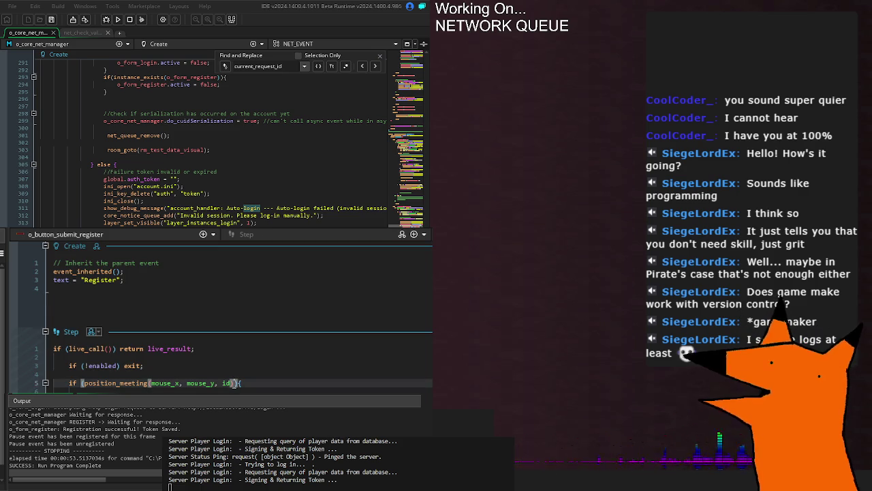
pyautogui.doubleClick(103, 365)
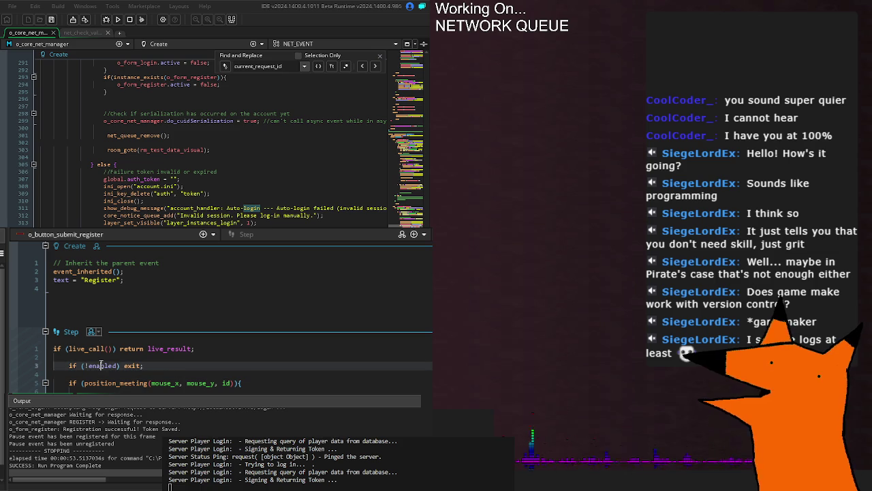
# Select 'enabled' in line 3's check of o_button_submit_register's Step code.
pyautogui.click(194, 368)
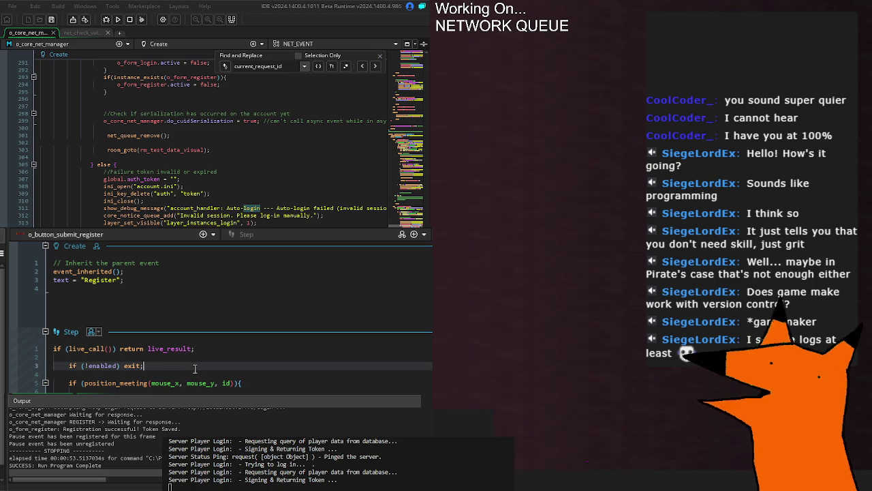
pyautogui.doubleClick(98, 366)
pyautogui.click(205, 366)
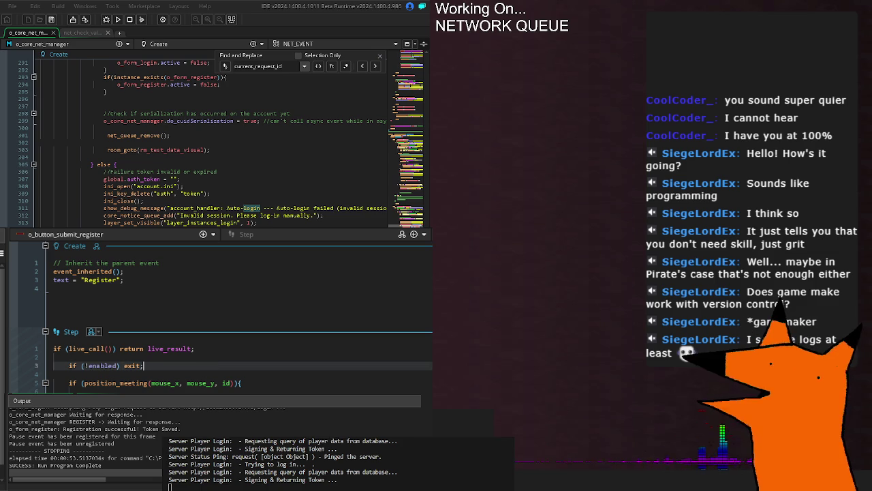
pyautogui.scroll(-3, 238, 314)
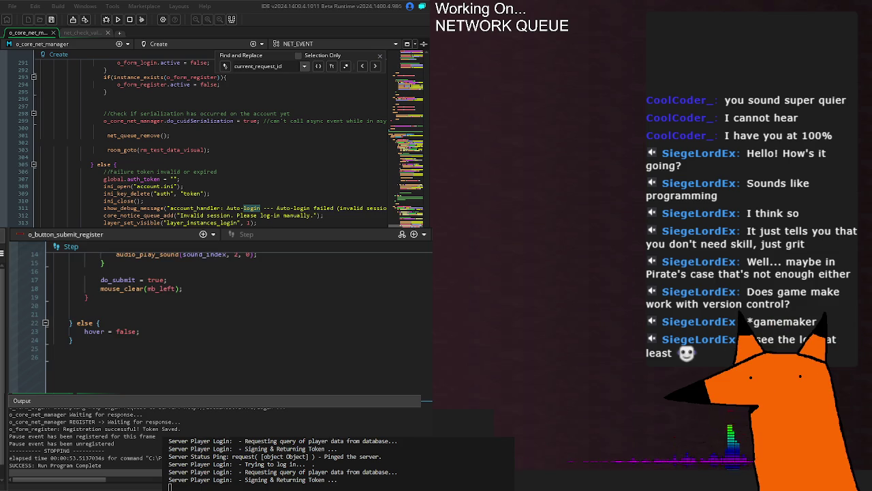
pyautogui.scroll(3, 238, 314)
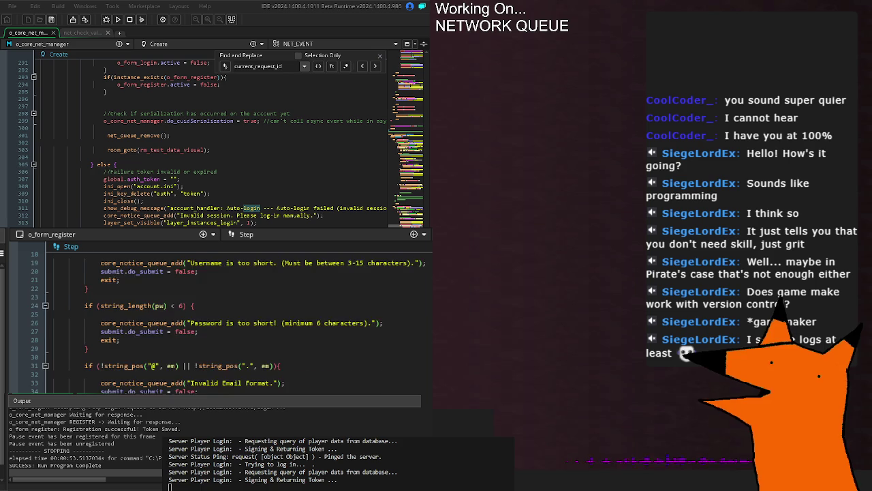
# Scroll back through o_form_register's code, then focus o_button_form_switch_login's enabled check.
pyautogui.scroll(2, 218, 313)
pyautogui.scroll(10, 218, 313)
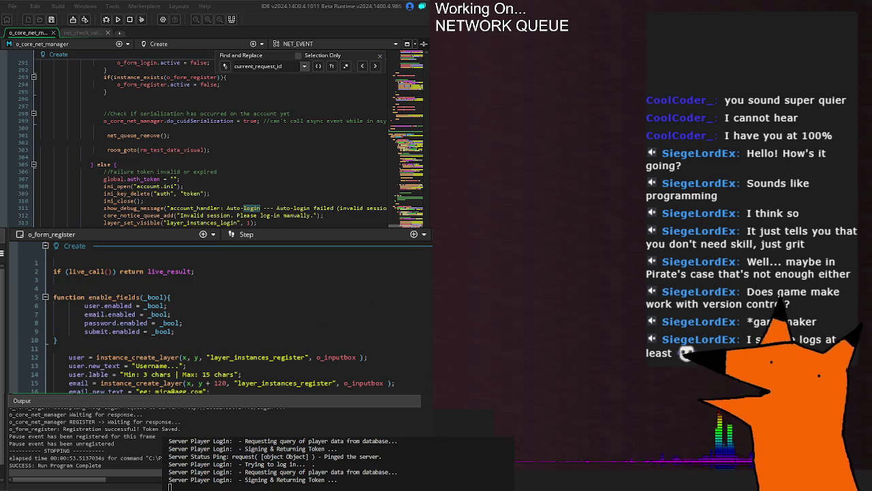
pyautogui.scroll(3, 114, 389)
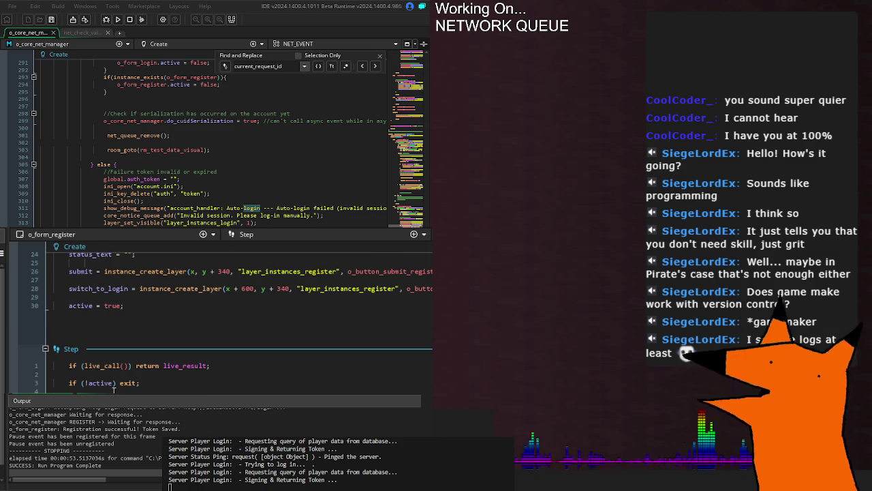
pyautogui.scroll(5, 114, 389)
pyautogui.scroll(2, 115, 389)
pyautogui.scroll(-10, 205, 320)
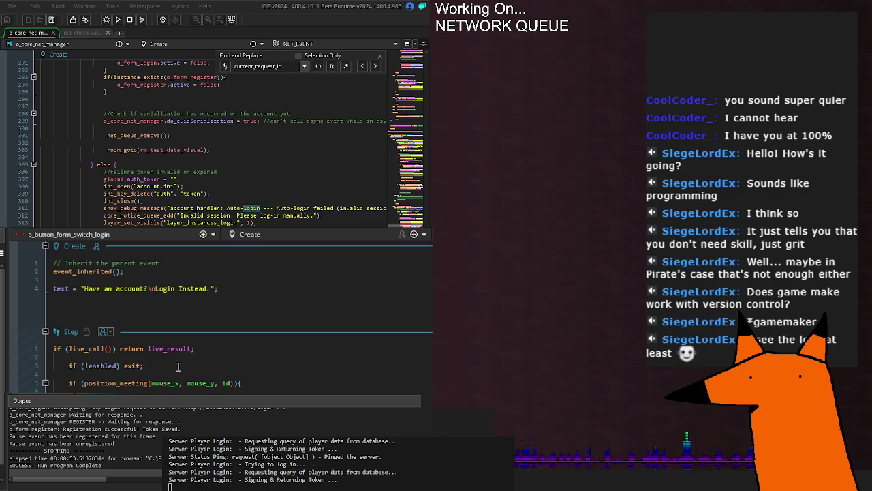
pyautogui.click(178, 367)
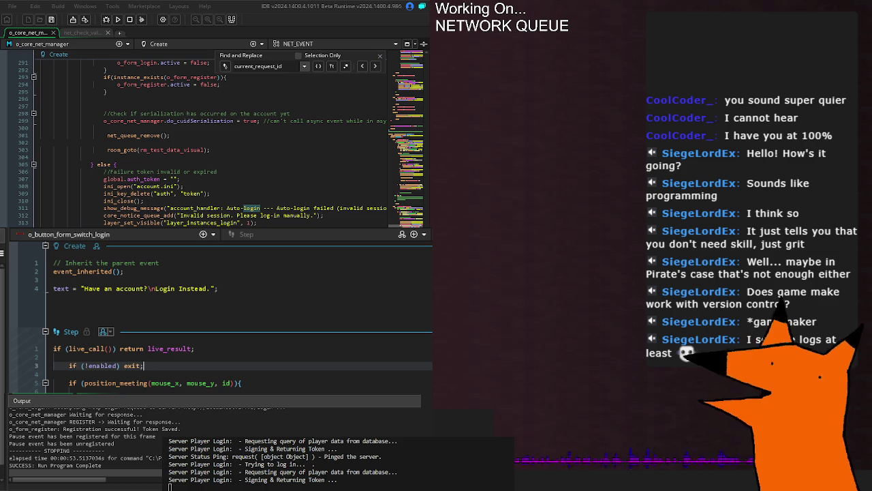
pyautogui.hotkey('ctrl', 'Tab')
pyautogui.hotkey('ctrl', 'Tab')
pyautogui.hotkey('ctrl', 'Tab')
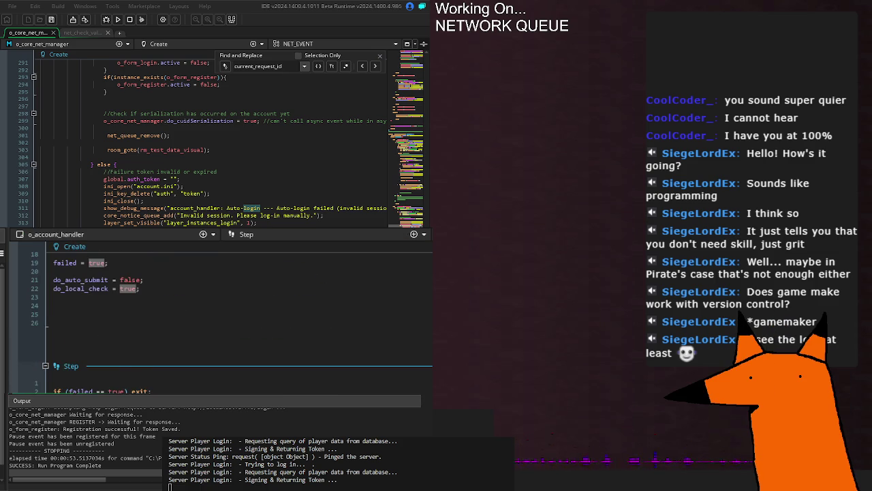
pyautogui.hotkey('ctrl', 'Tab')
pyautogui.hotkey('ctrl', 'shift', 'Tab')
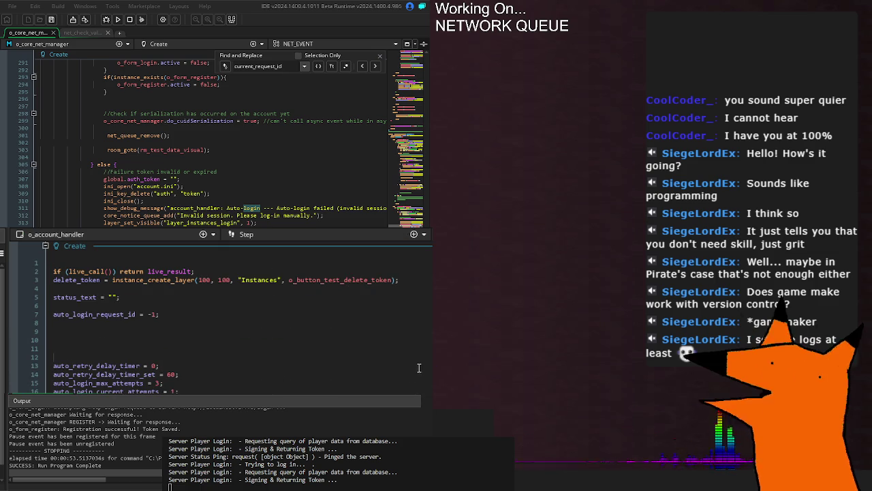
pyautogui.hotkey('ctrl', 'Tab')
pyautogui.scroll(5, 363, 367)
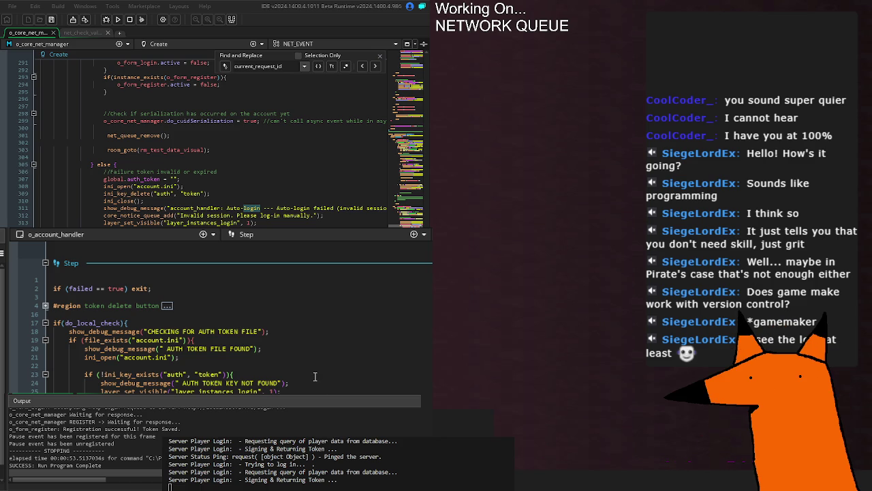
pyautogui.scroll(-5, 314, 375)
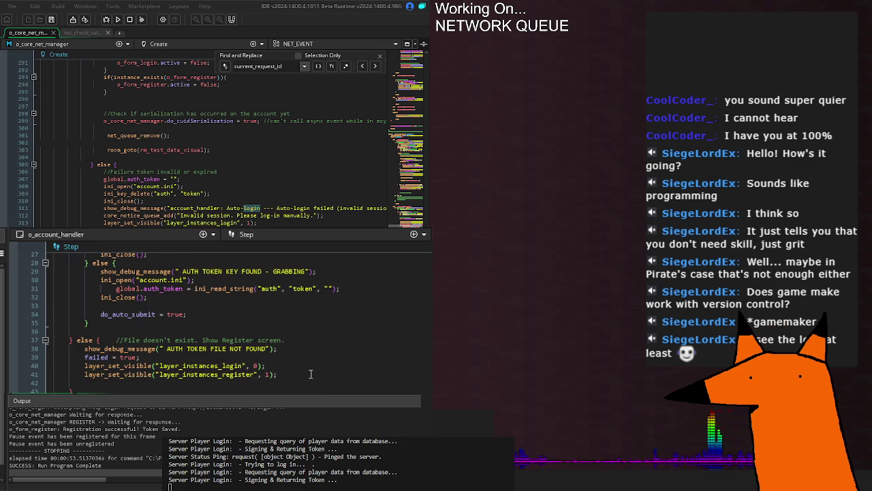
pyautogui.scroll(-6, 310, 374)
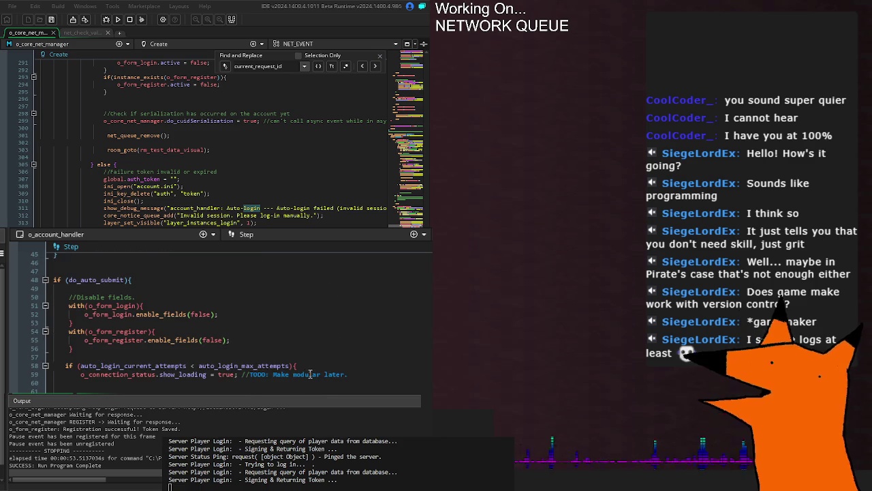
pyautogui.click(240, 314)
pyautogui.scroll(-10, 259, 388)
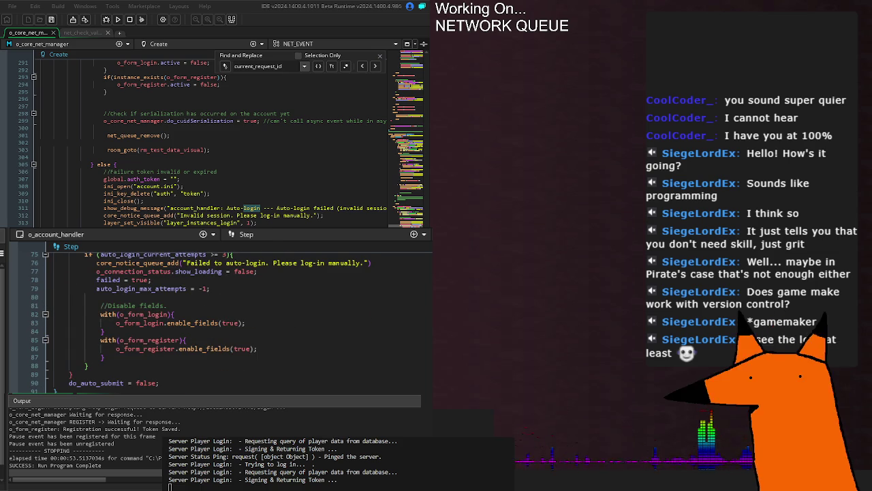
pyautogui.scroll(-5, 225, 313)
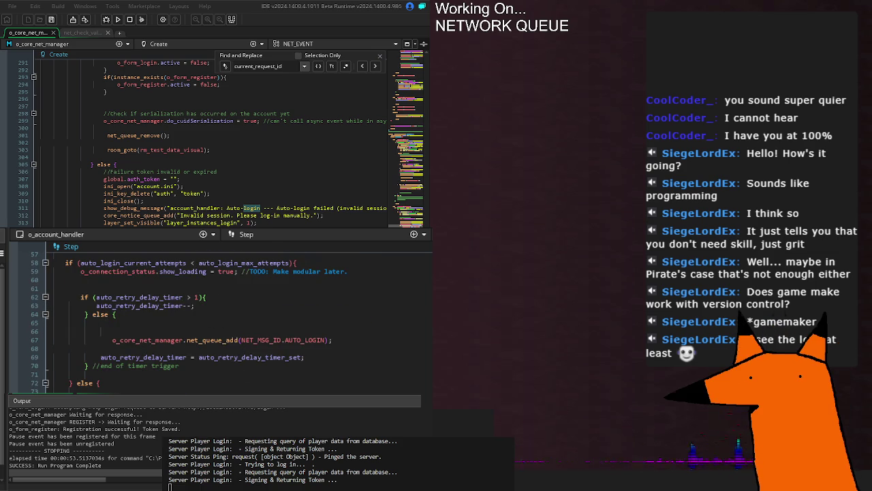
pyautogui.scroll(2, 224, 313)
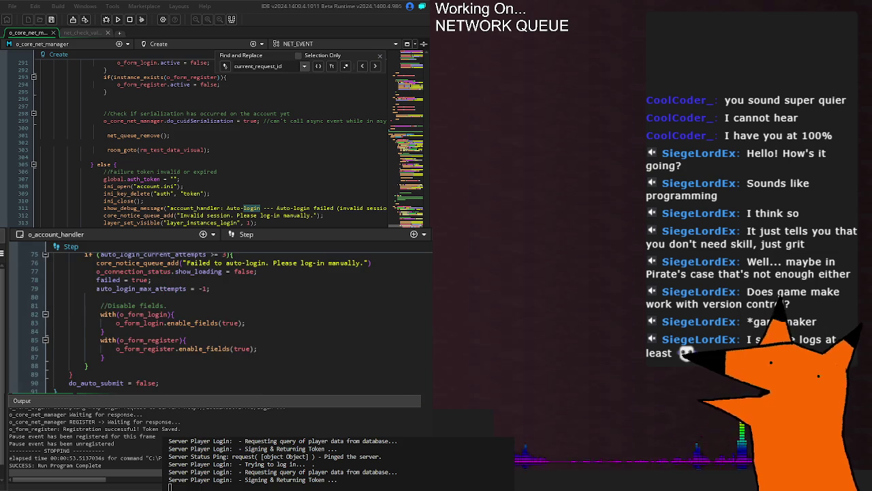
pyautogui.click(167, 366)
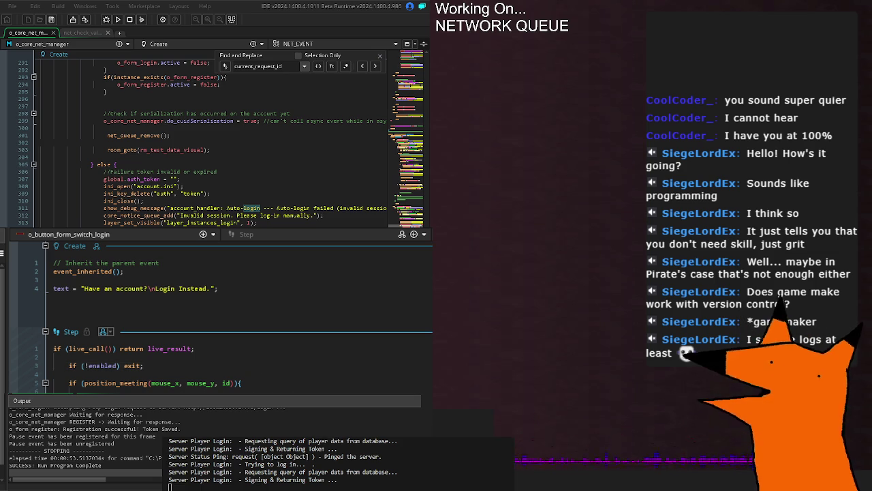
# Leave o_button_form_switch_login's enabled check and return to o_account_handler's auto-login failure handling.
pyautogui.click(105, 383)
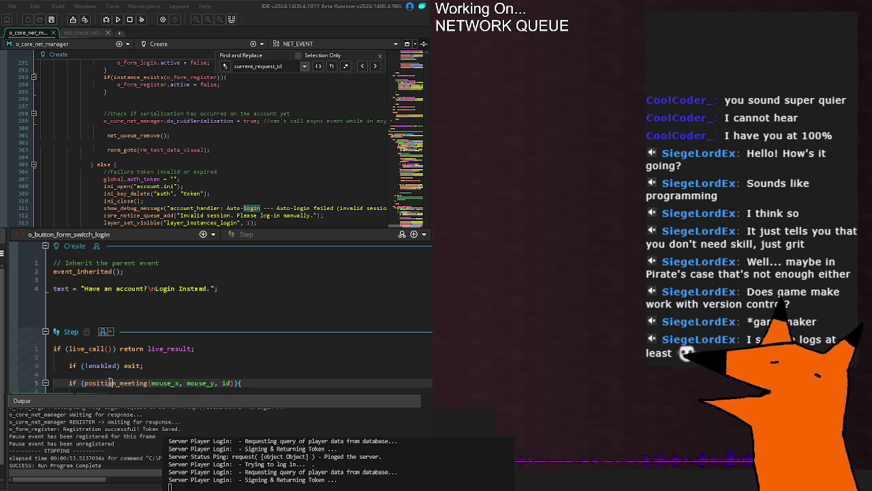
pyautogui.click(217, 369)
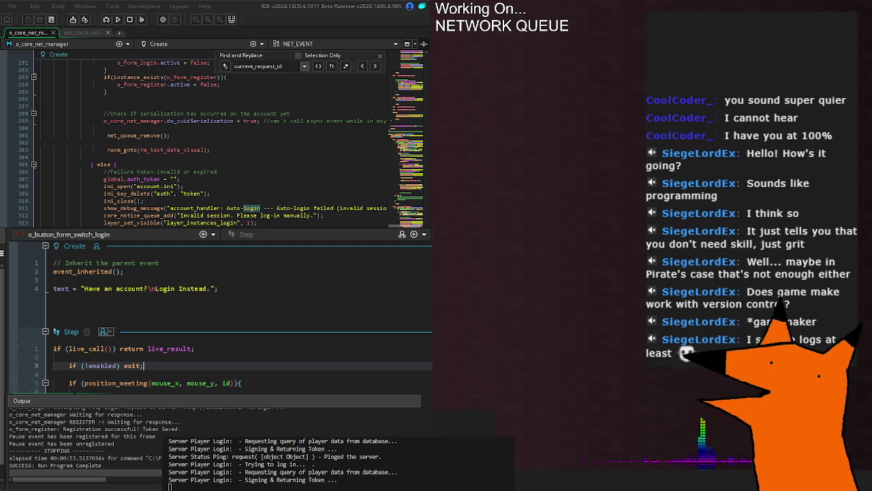
pyautogui.hotkey('ctrl', 'Tab')
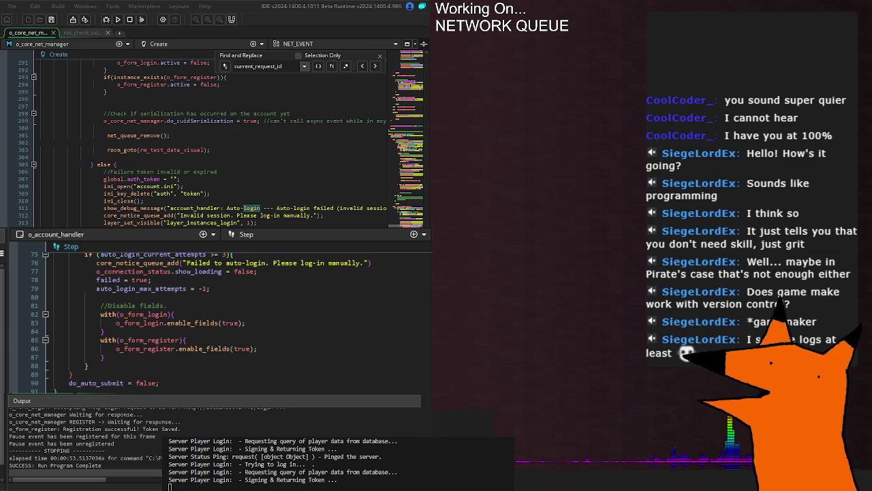
# Open the o_account_handler instance's code from the room's instance list.
pyautogui.scroll(15, 232, 313)
pyautogui.scroll(4, 232, 314)
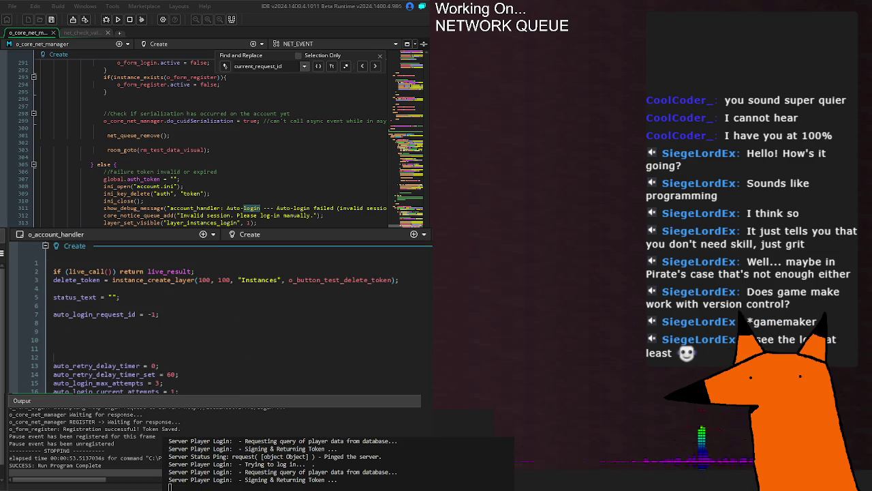
pyautogui.click(3, 312)
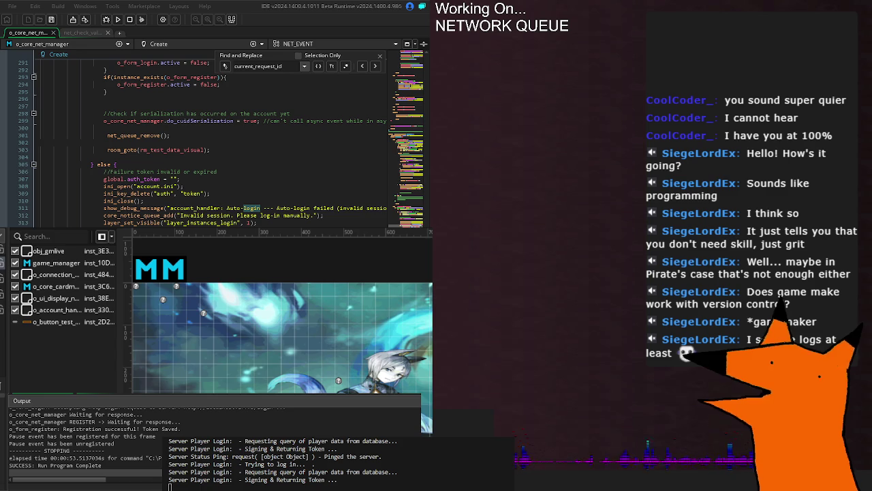
pyautogui.doubleClick(51, 310)
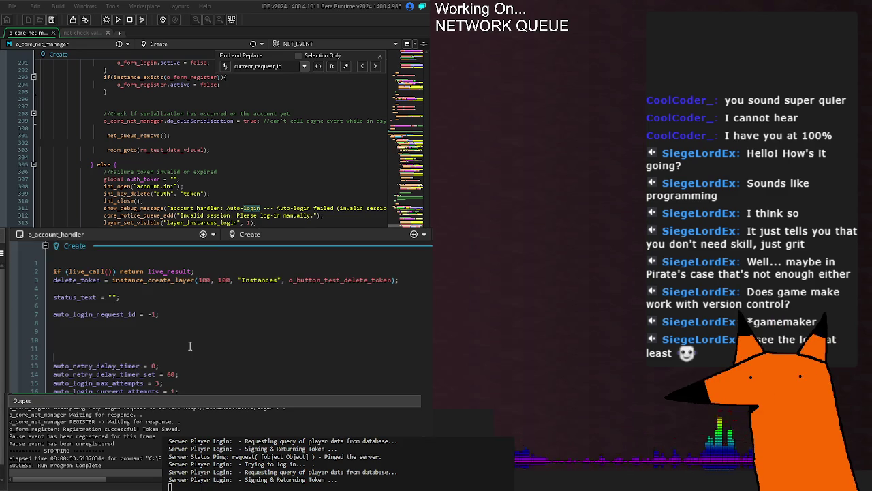
pyautogui.scroll(-10, 343, 381)
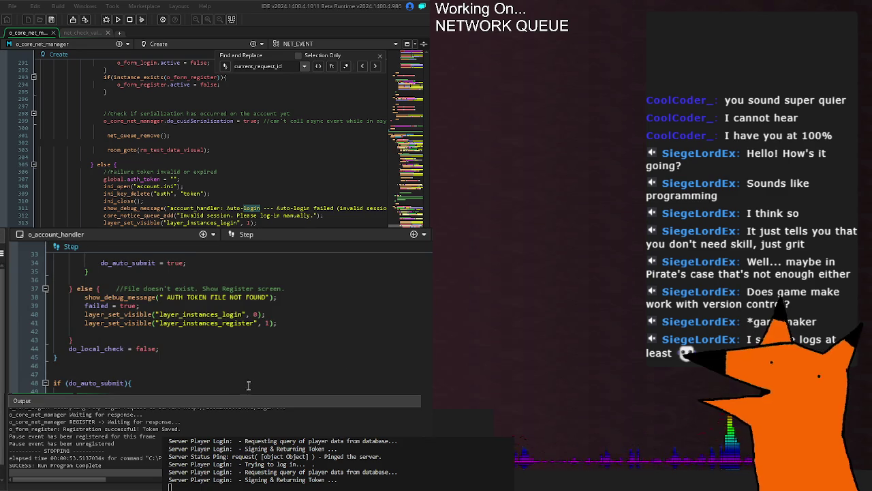
pyautogui.scroll(5, 238, 388)
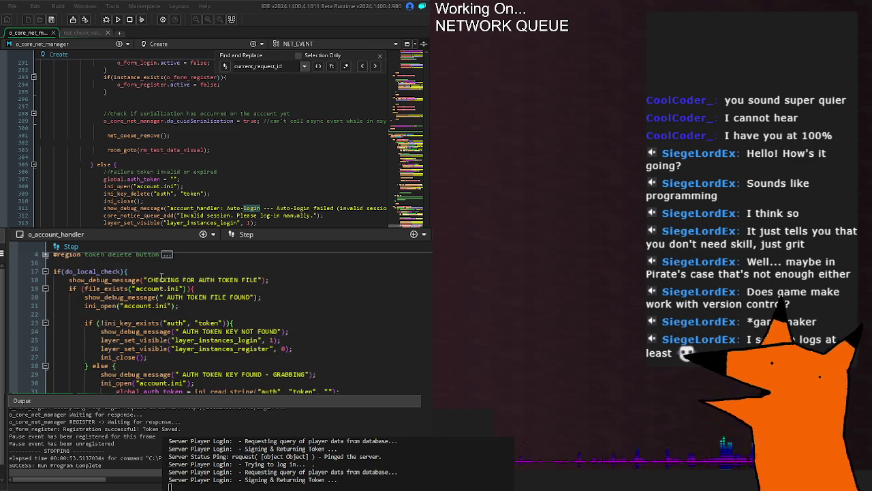
# Collapse the do_local_check and do_auto_submit blocks, then switch to o_form_register's Create code.
pyautogui.click(45, 271)
pyautogui.click(143, 322)
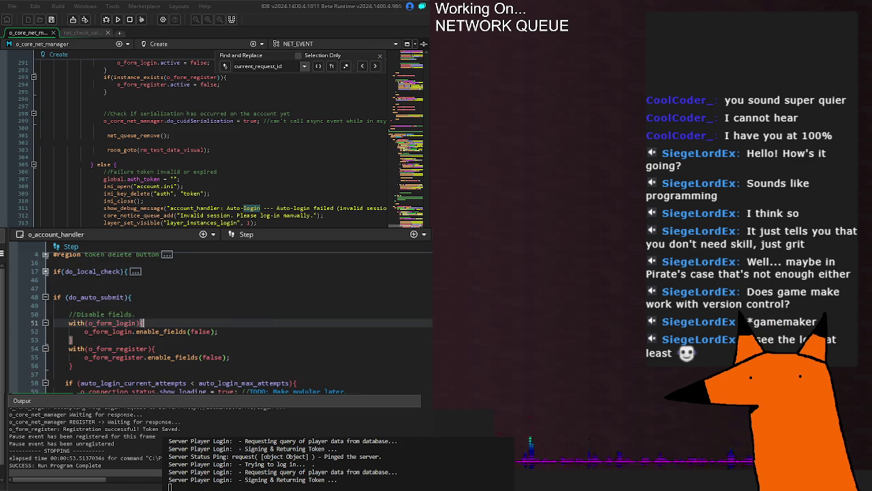
pyautogui.scroll(-4, 172, 354)
pyautogui.scroll(6, 44, 355)
pyautogui.click(45, 348)
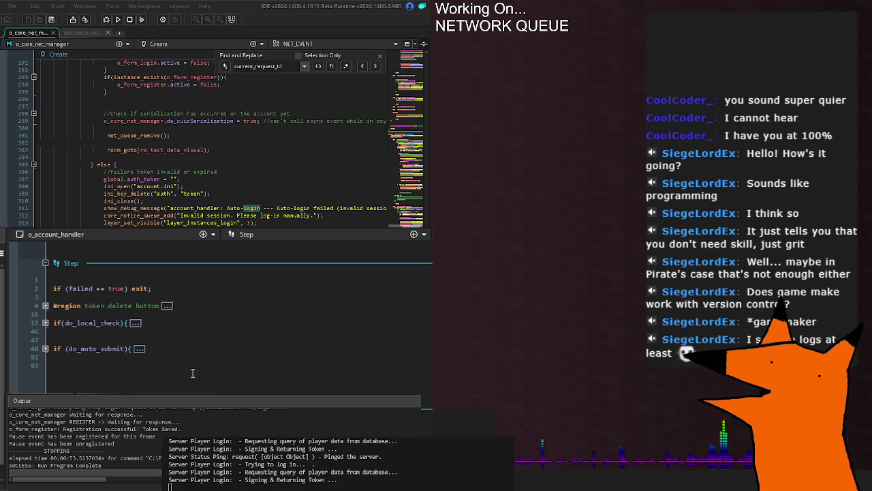
pyautogui.scroll(3, 138, 385)
pyautogui.scroll(5, 137, 320)
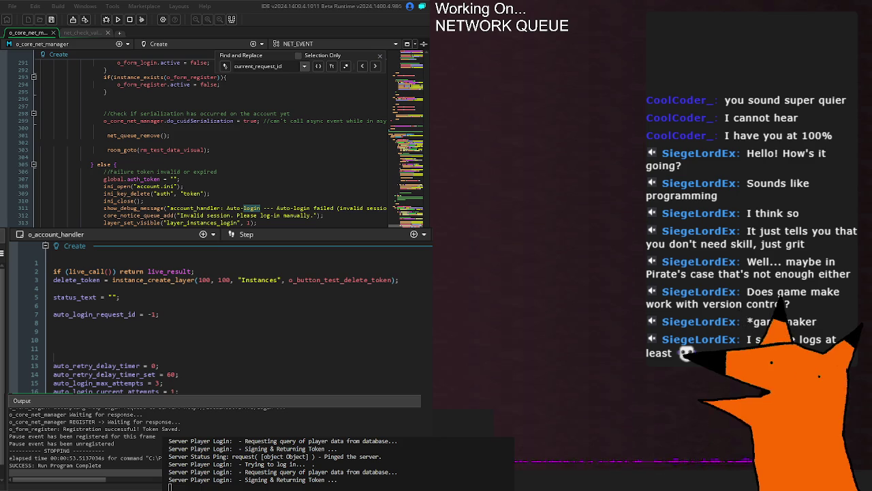
pyautogui.hotkey('ctrl', 'Tab')
pyautogui.scroll(10, 218, 313)
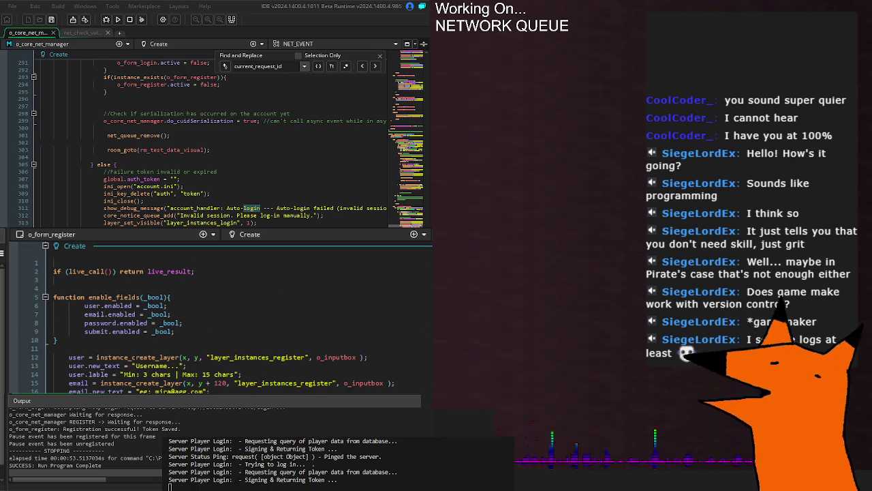
# Scroll o_form_register's Step code to its net_queue_add(REGISTER) call.
pyautogui.scroll(-10, 218, 313)
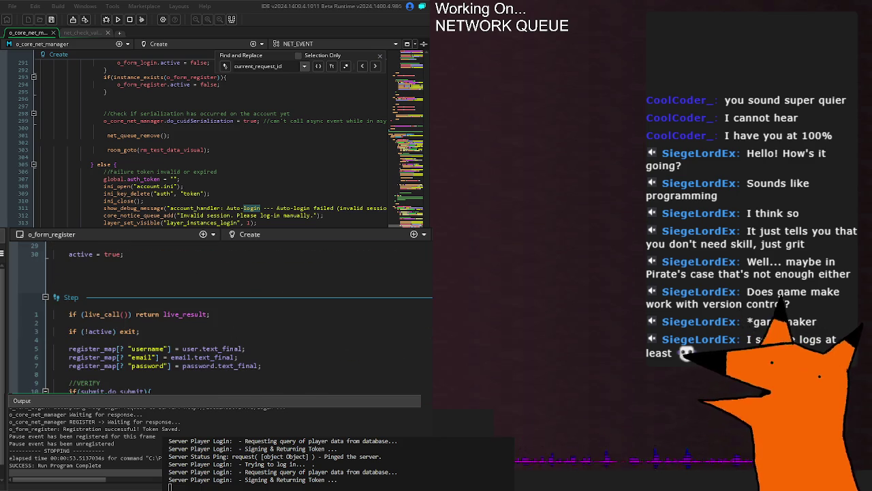
pyautogui.scroll(-12, 218, 313)
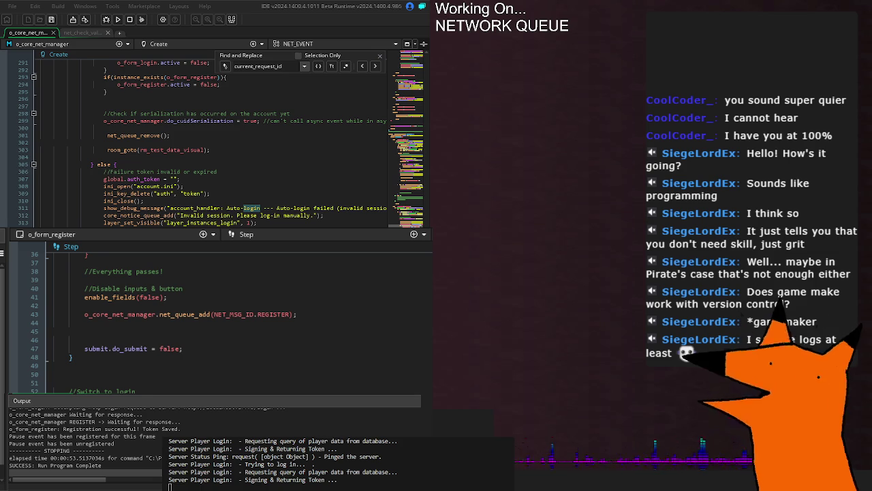
pyautogui.scroll(10, 218, 313)
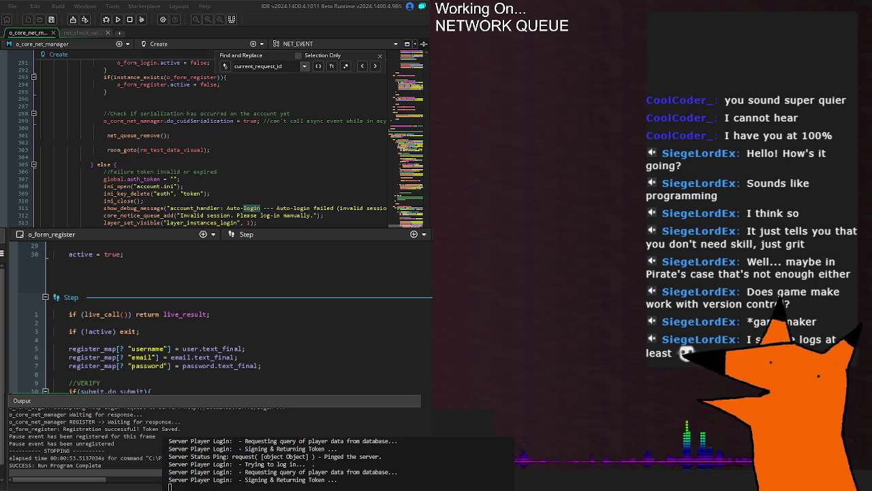
pyautogui.scroll(-10, 218, 314)
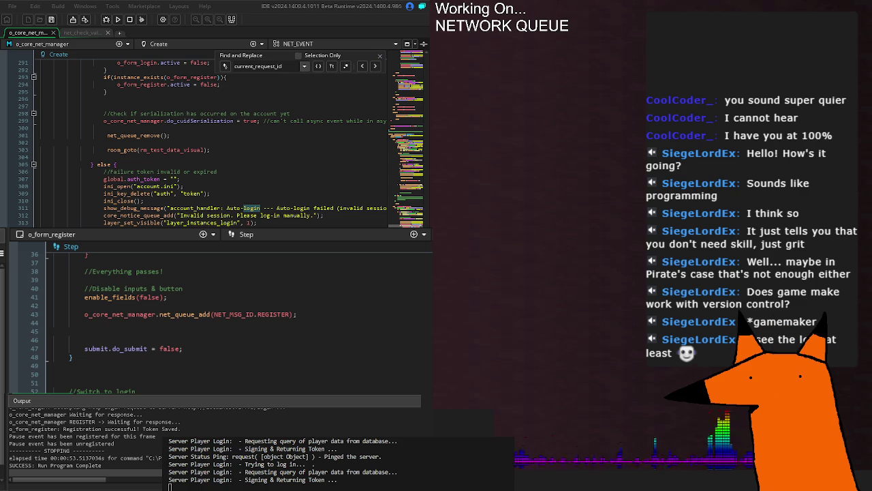
# Switch to o_form_login's Step code, highlight 'false', and run the game.
pyautogui.hotkey('ctrl', 'Tab')
pyautogui.scroll(-5, 218, 320)
pyautogui.scroll(10, 218, 320)
pyautogui.scroll(-8, 218, 314)
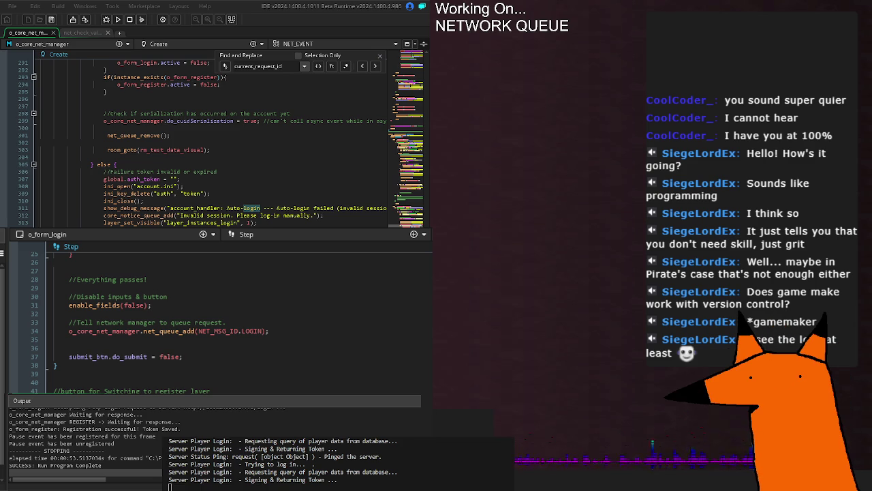
pyautogui.doubleClick(169, 357)
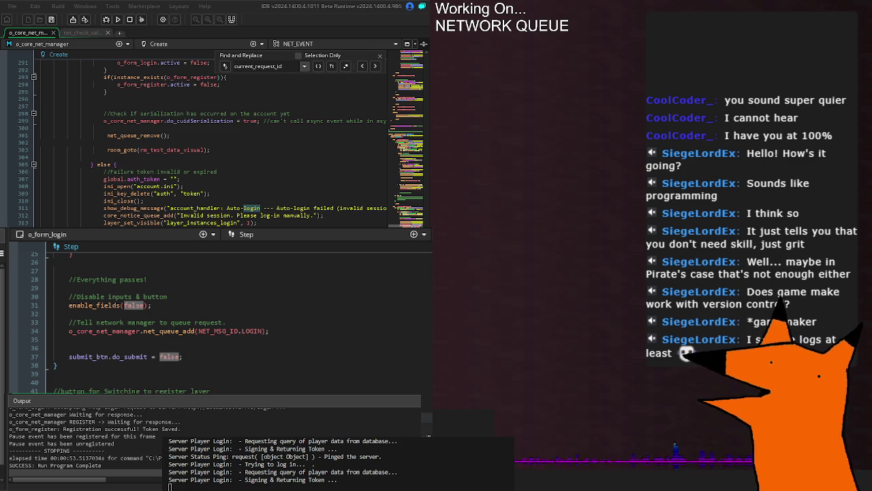
pyautogui.press('Right')
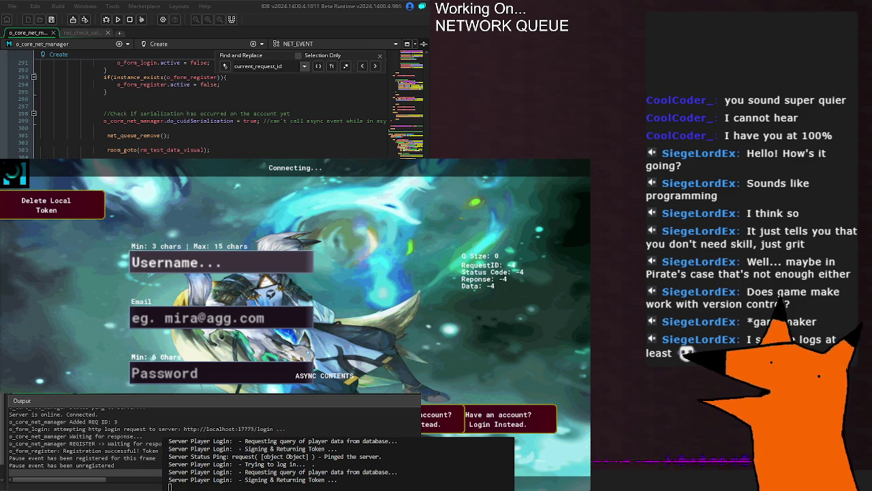
# Stop the game, review the Added REQ ID and Waiting for response log lines, find next current_request_id.
pyautogui.scroll(12, 204, 109)
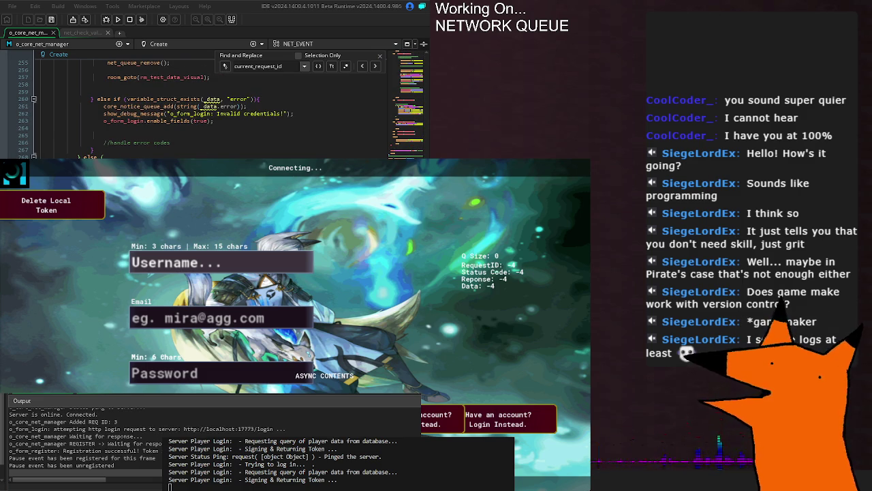
pyautogui.hotkey('alt', 'F4')
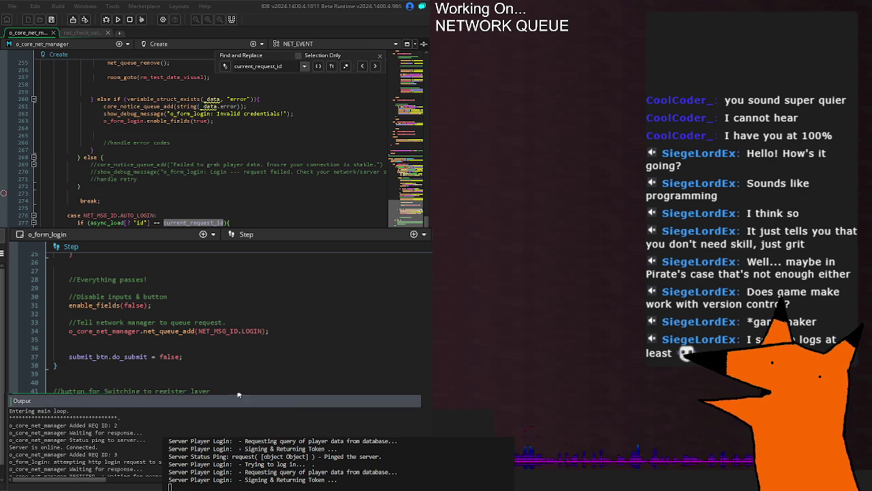
pyautogui.click(157, 426)
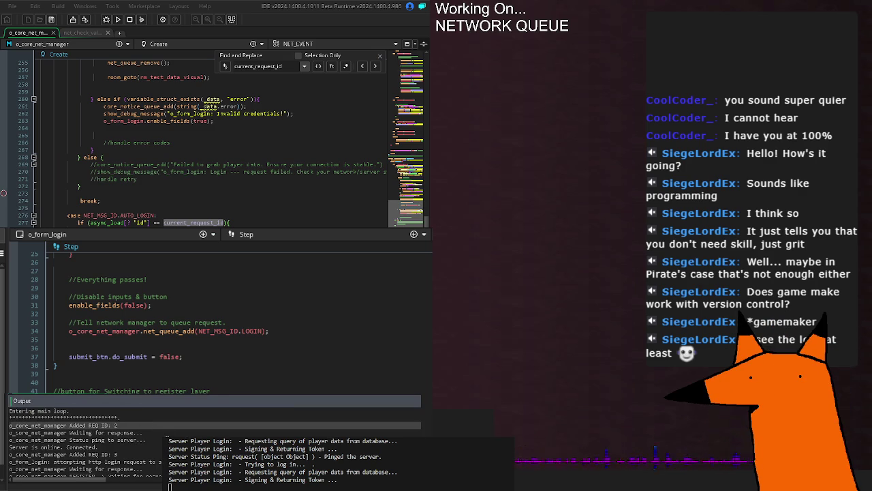
pyautogui.click(162, 440)
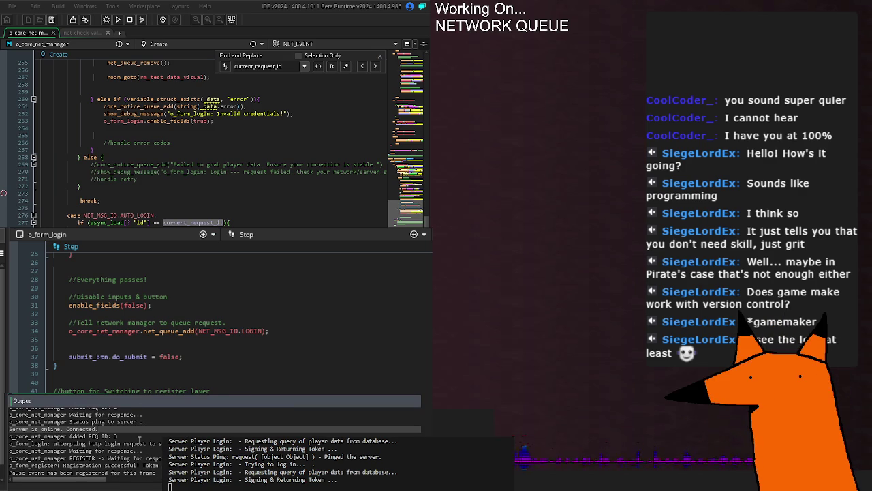
pyautogui.moveTo(69, 436); pyautogui.dragTo(117, 436)
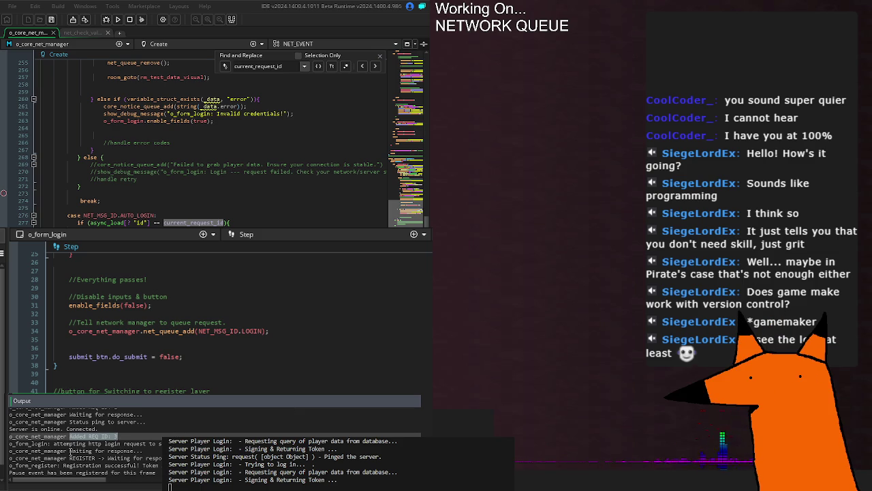
pyautogui.moveTo(69, 451); pyautogui.dragTo(161, 451)
pyautogui.click(160, 451)
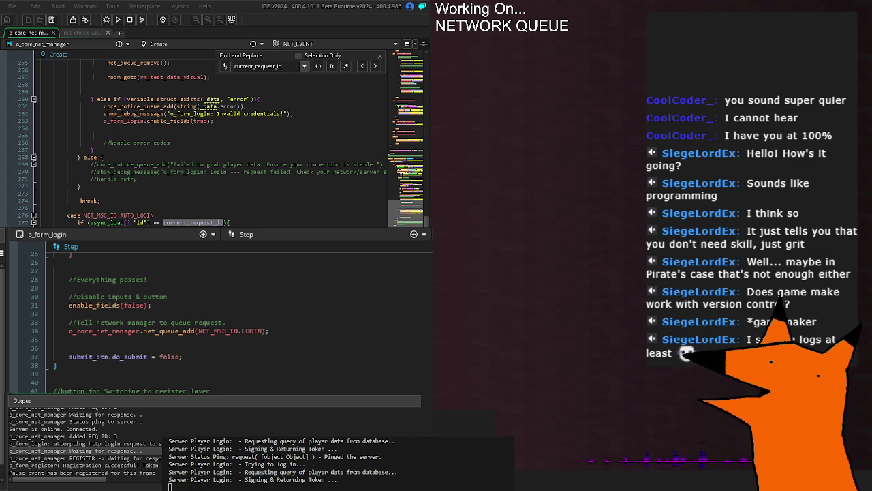
pyautogui.hotkey('shift', 'Return')
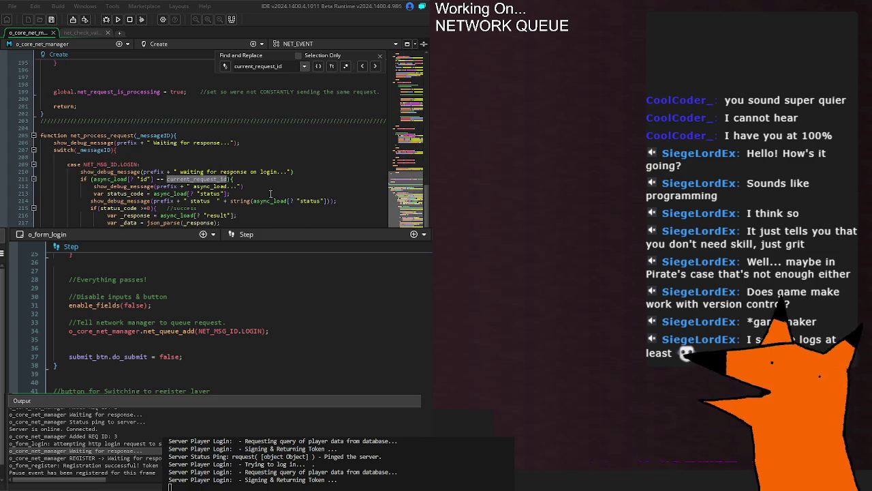
# Step from the LOGIN response case to the AUTO_LOGIN current_request_id check.
pyautogui.click(263, 172)
pyautogui.scroll(-20, 263, 172)
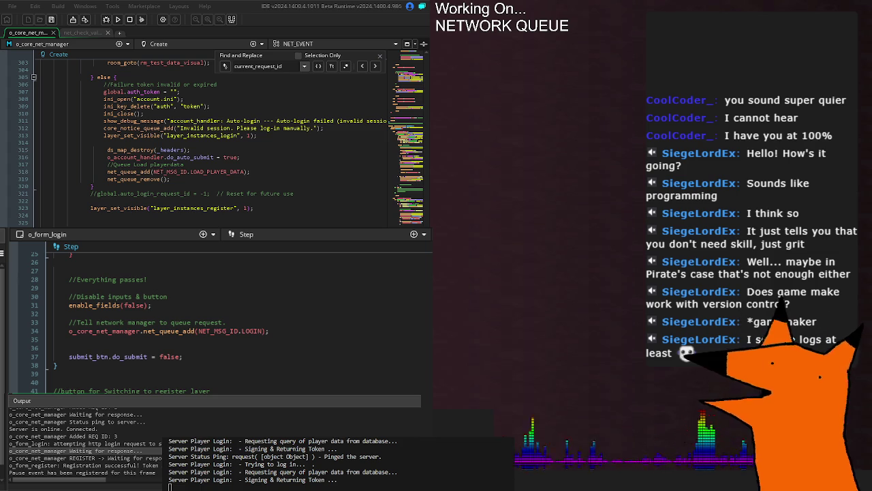
pyautogui.press('Return')
pyautogui.press('Return')
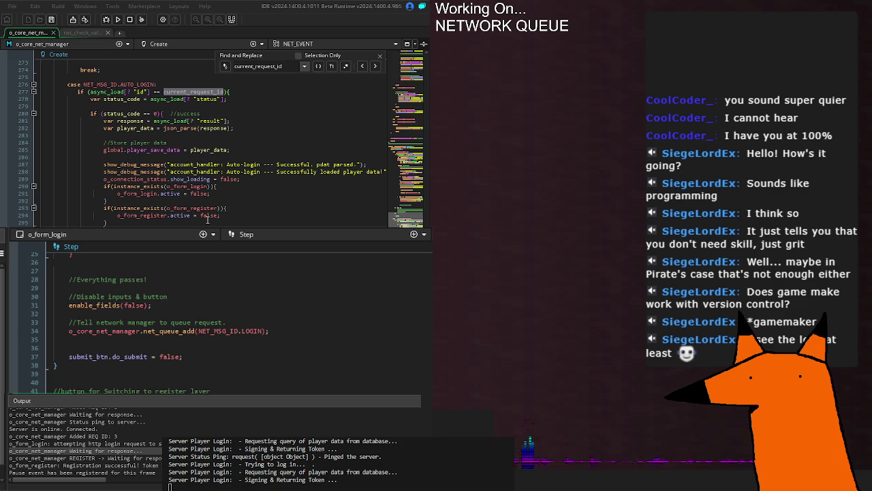
pyautogui.scroll(6, 186, 207)
pyautogui.click(232, 223)
pyautogui.scroll(-6, 231, 223)
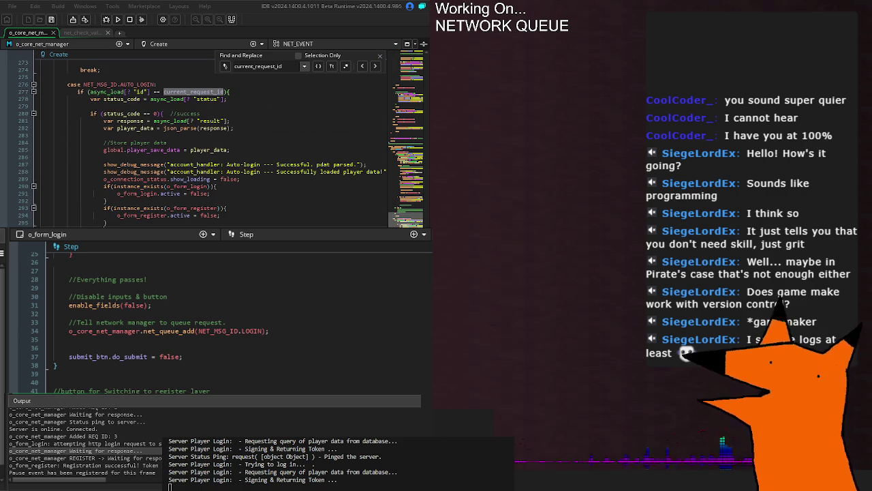
pyautogui.scroll(4, 233, 220)
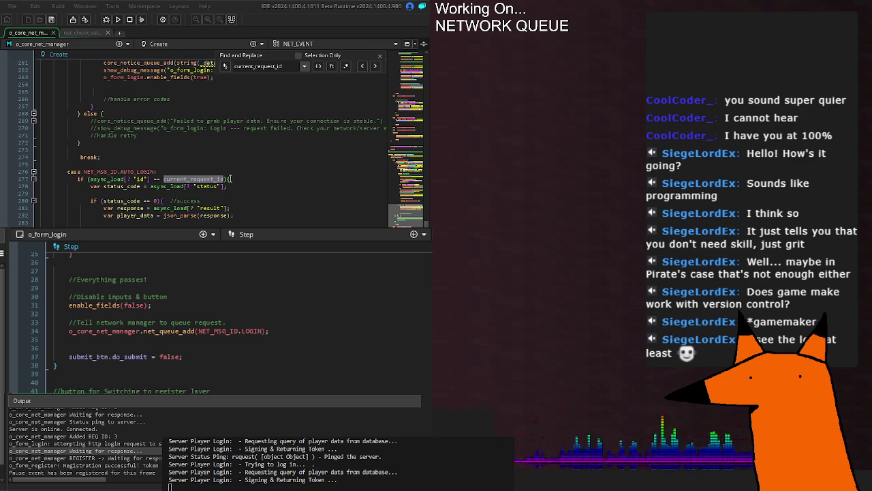
# Inspect the success status check and the current_request_id declaration above it.
pyautogui.click(246, 200)
pyautogui.scroll(20, 246, 198)
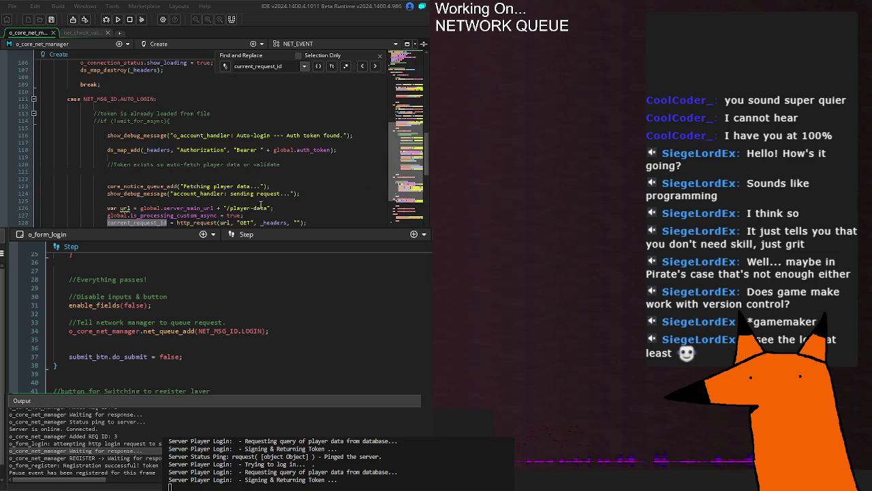
pyautogui.click(98, 138)
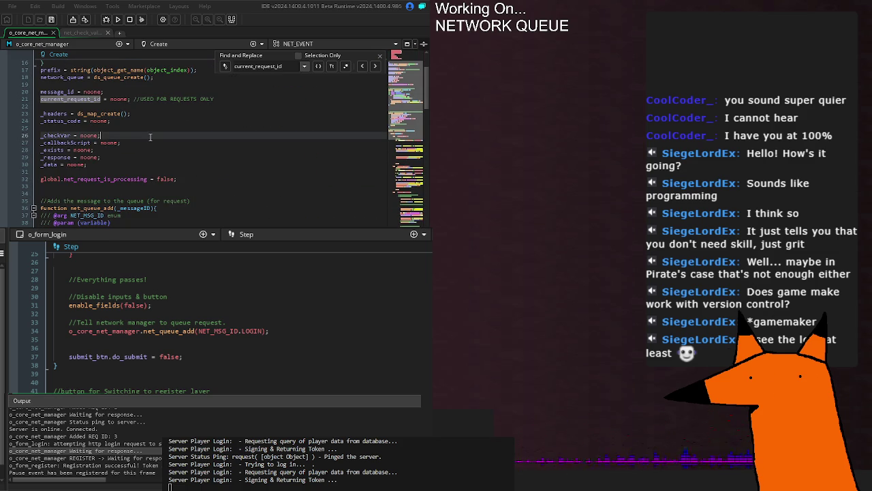
pyautogui.scroll(-10, 205, 139)
pyautogui.scroll(5, 211, 139)
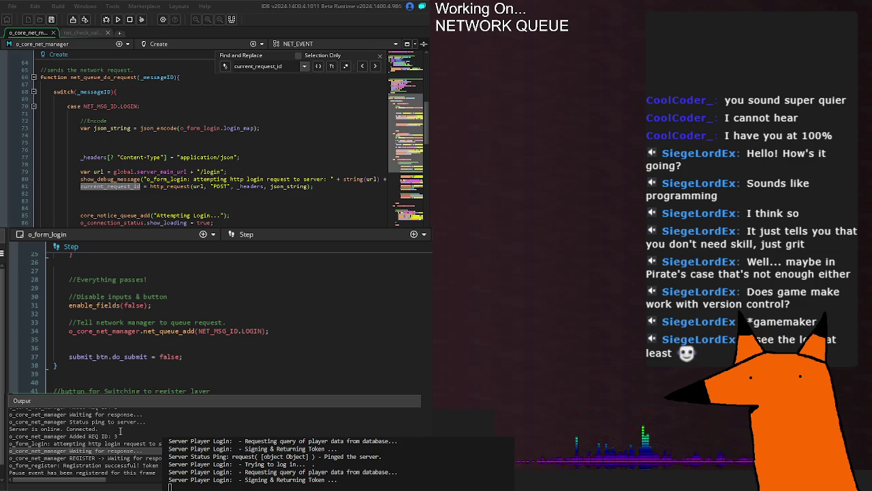
pyautogui.click(126, 435)
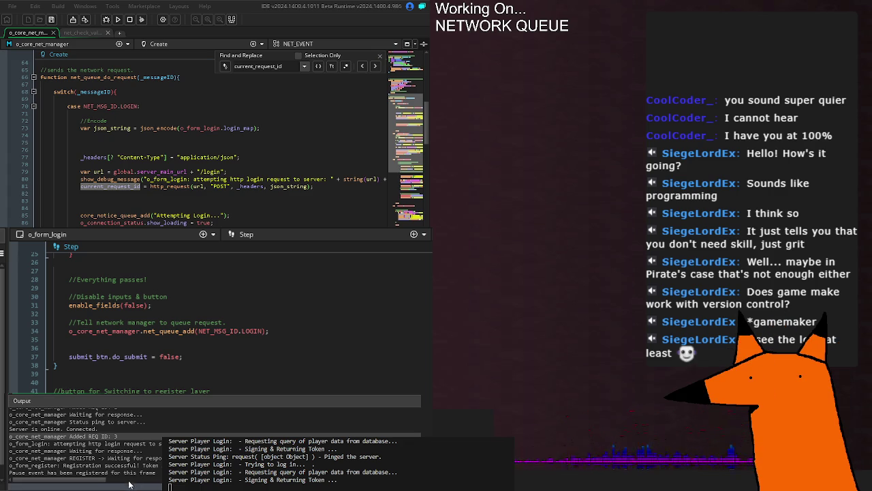
pyautogui.moveTo(245, 464); pyautogui.dragTo(420, 479)
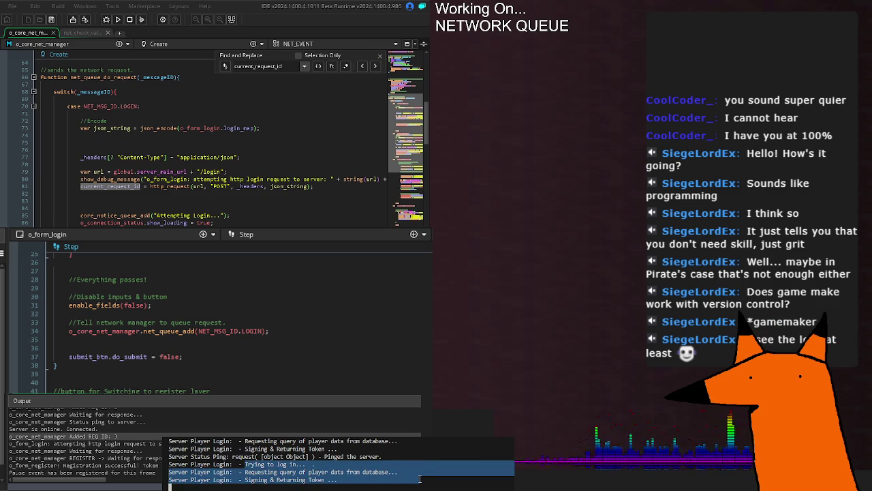
pyautogui.rightClick(357, 451)
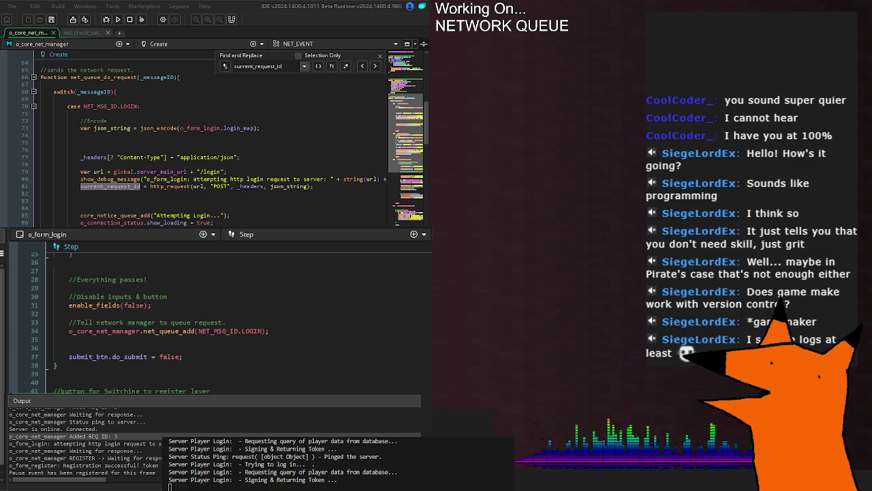
pyautogui.scroll(-2, 172, 213)
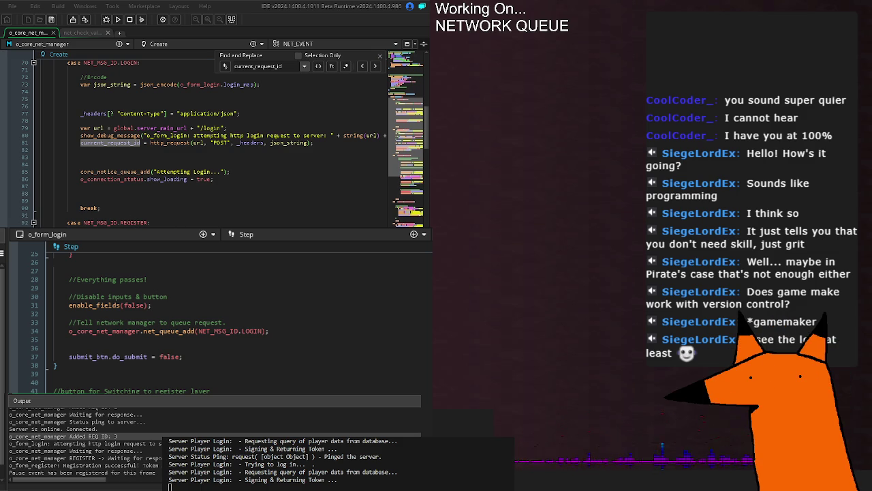
# Step through current_request_id uses in the register request and net_process_request's check.
pyautogui.press('Return')
pyautogui.press('Return')
pyautogui.press('Return')
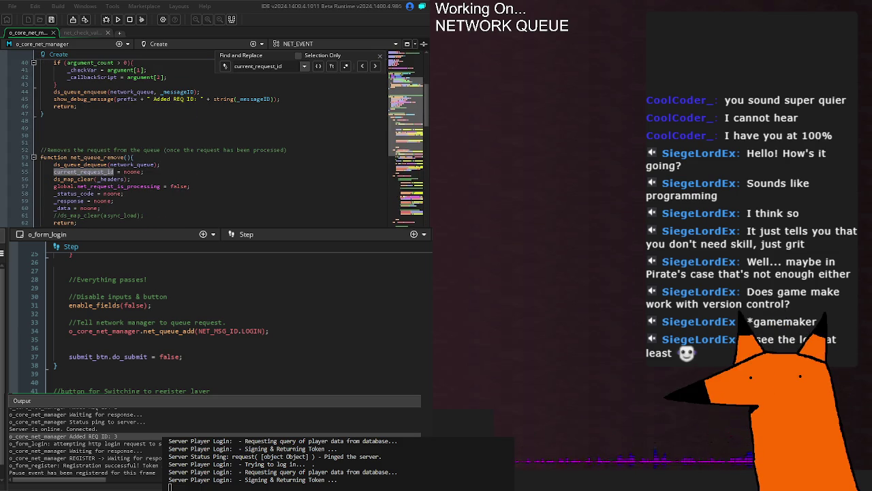
pyautogui.scroll(-4, 204, 136)
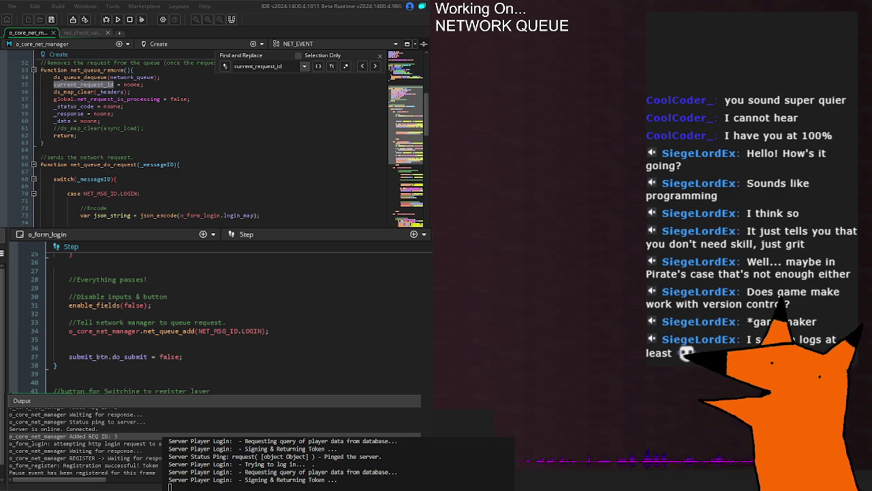
pyautogui.press('Return')
pyautogui.scroll(-8, 205, 143)
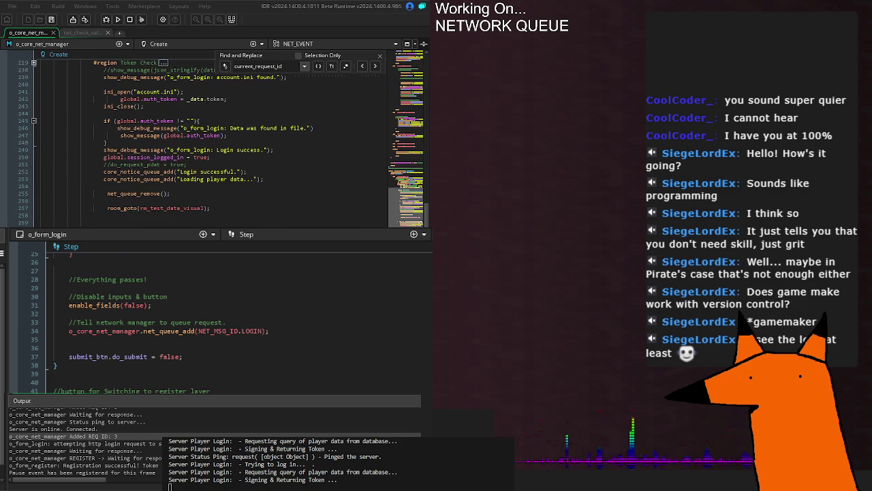
pyautogui.scroll(20, 204, 143)
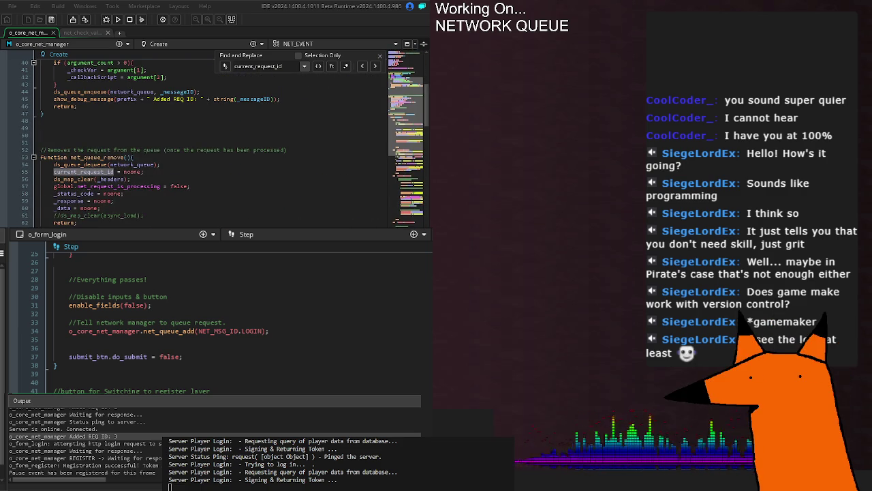
pyautogui.click(118, 179)
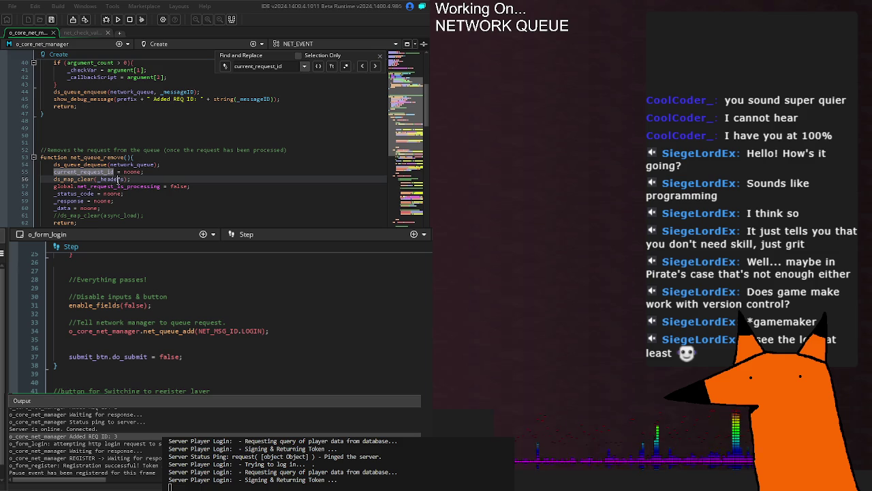
pyautogui.press('F3')
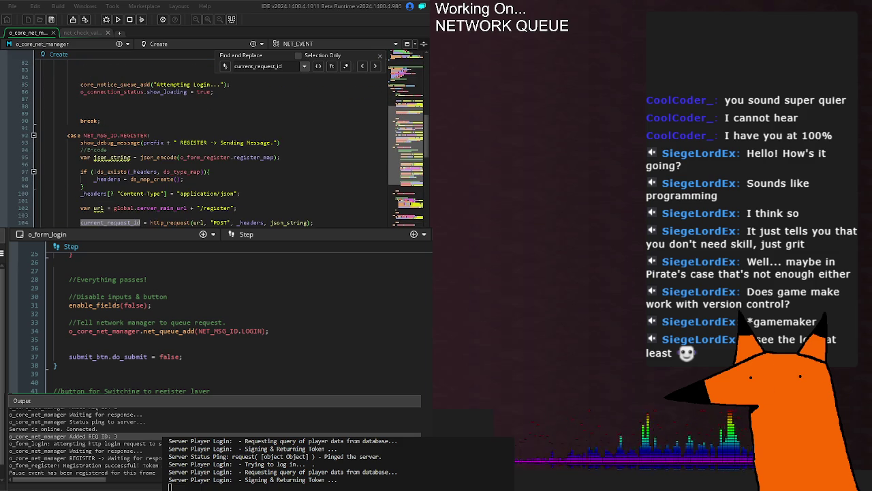
pyautogui.scroll(-10, 125, 79)
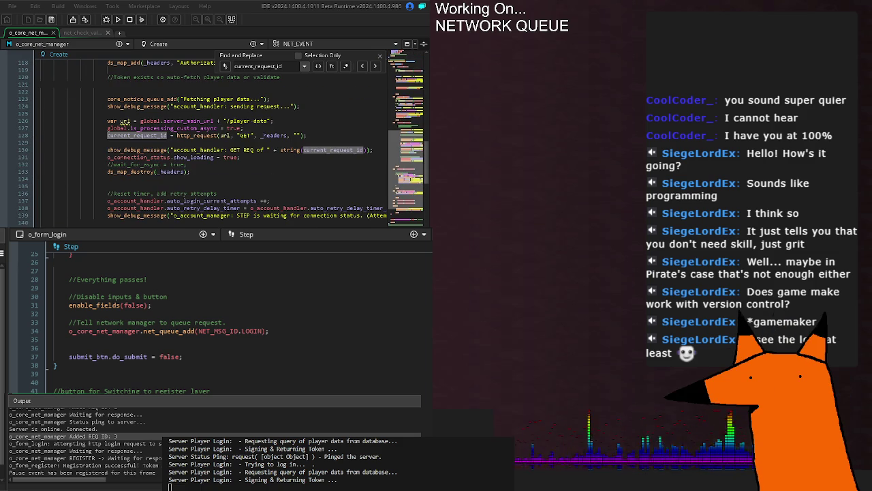
pyautogui.scroll(-10, 124, 79)
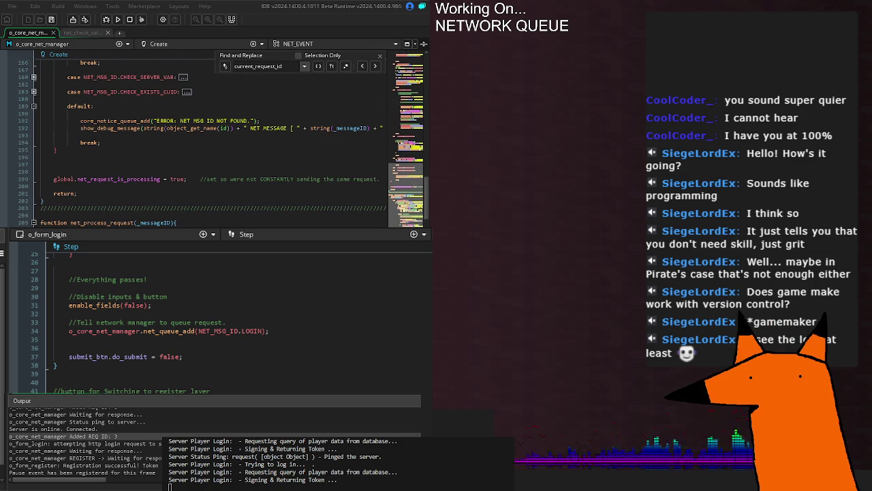
pyautogui.press('F3')
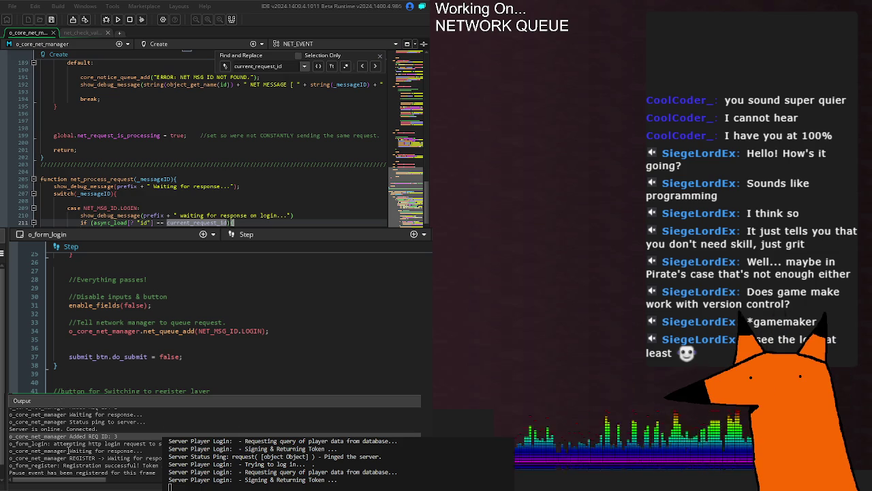
# Review the REGISTER 'Waiting for response...' log line, then follow matches back to net_queue_remove.
pyautogui.moveTo(70, 452)
pyautogui.mouseDown()
pyautogui.moveTo(160, 450)
pyautogui.moveTo(54, 445)
pyautogui.moveTo(135, 456)
pyautogui.mouseUp()
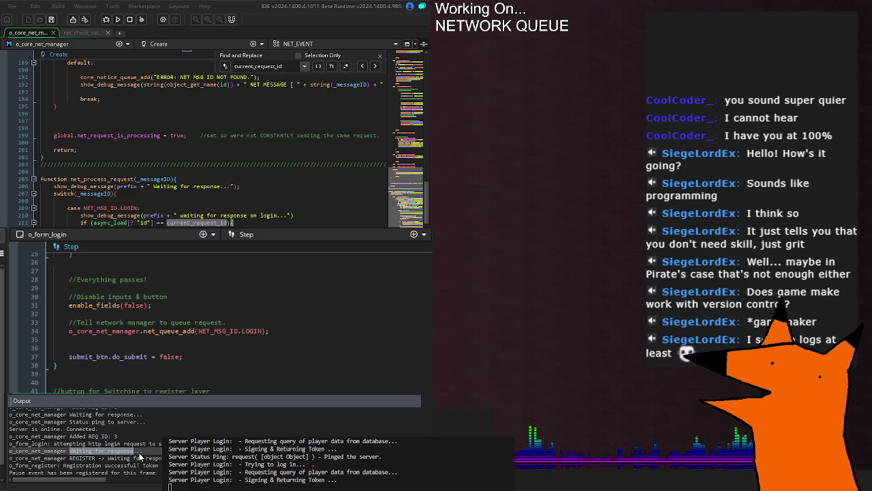
pyautogui.tripleClick(134, 458)
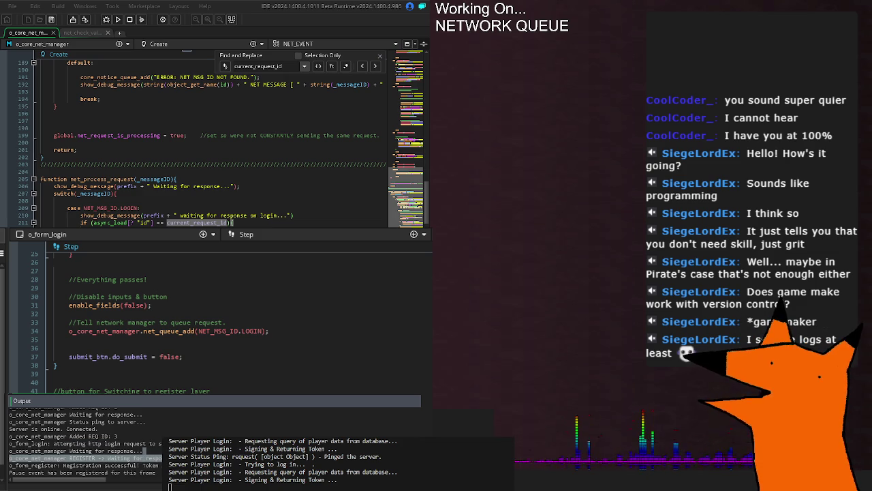
pyautogui.click(259, 216)
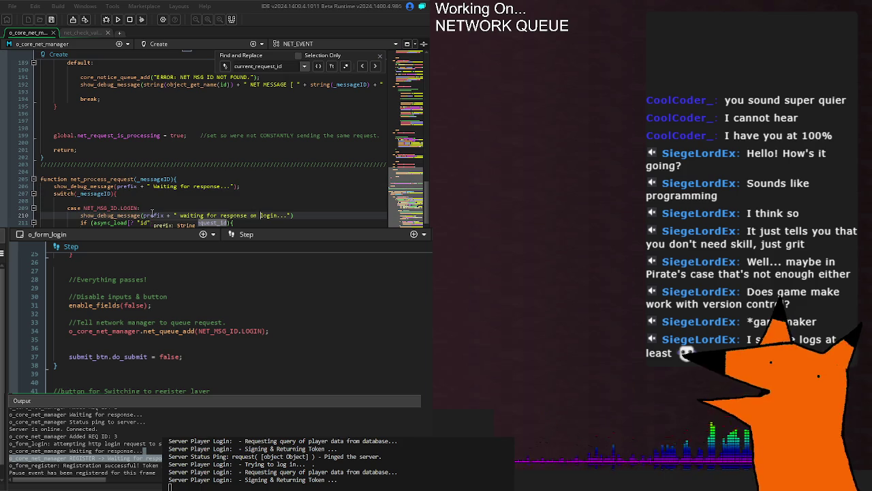
pyautogui.scroll(-15, 152, 214)
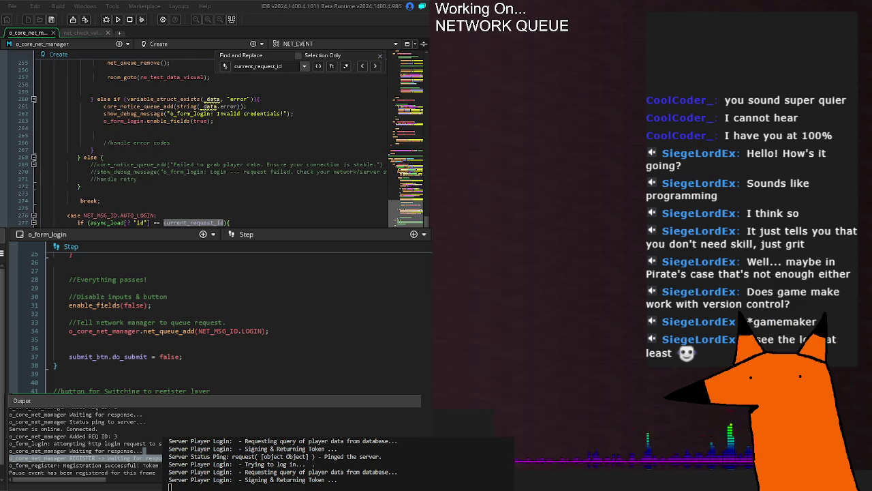
pyautogui.scroll(-20, 204, 140)
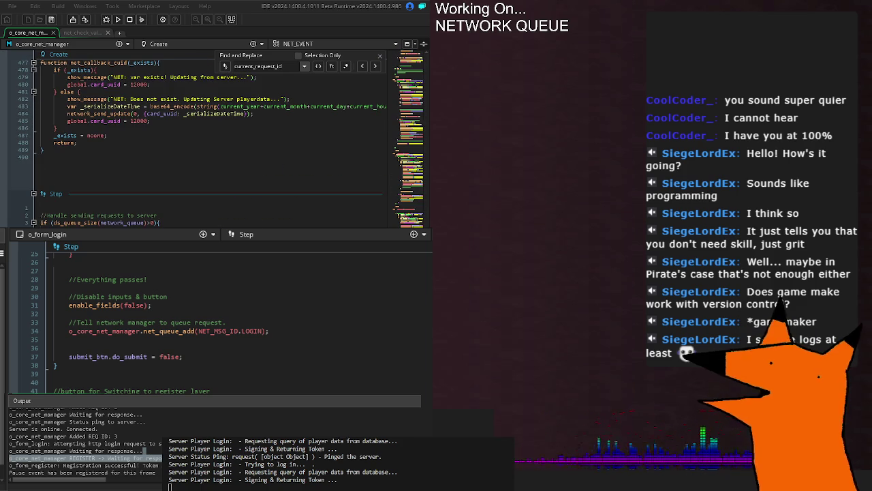
pyautogui.press('Return')
pyautogui.press('Return')
pyautogui.press('Return')
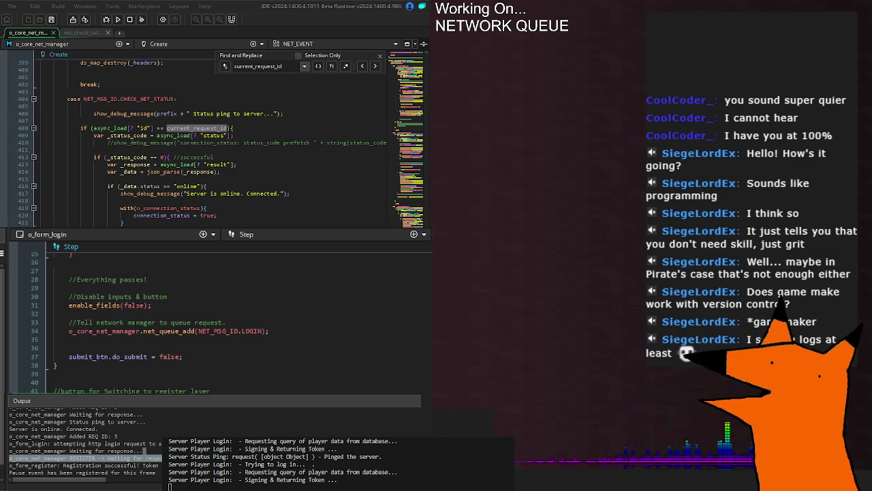
pyautogui.scroll(2, 204, 136)
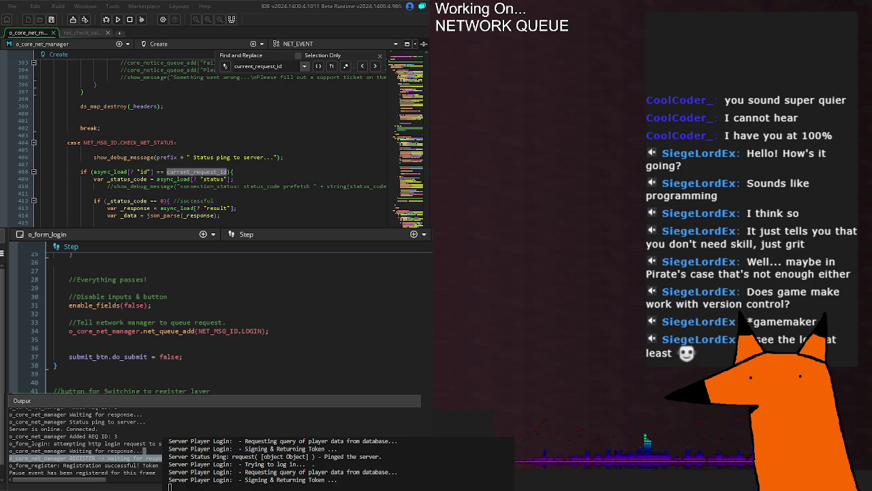
pyautogui.press('Return')
pyautogui.scroll(2, 82, 198)
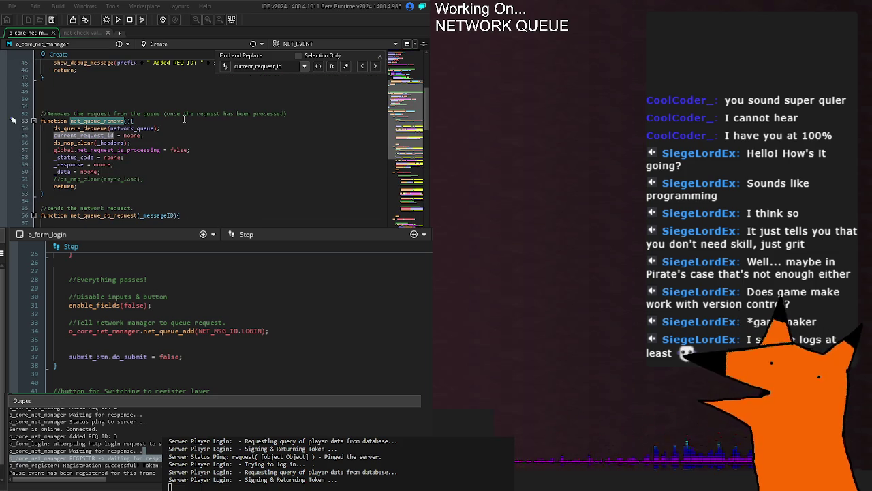
# Insert a new first line in net_queue_remove and start typing show_debug_message(prefix.
pyautogui.click(170, 121)
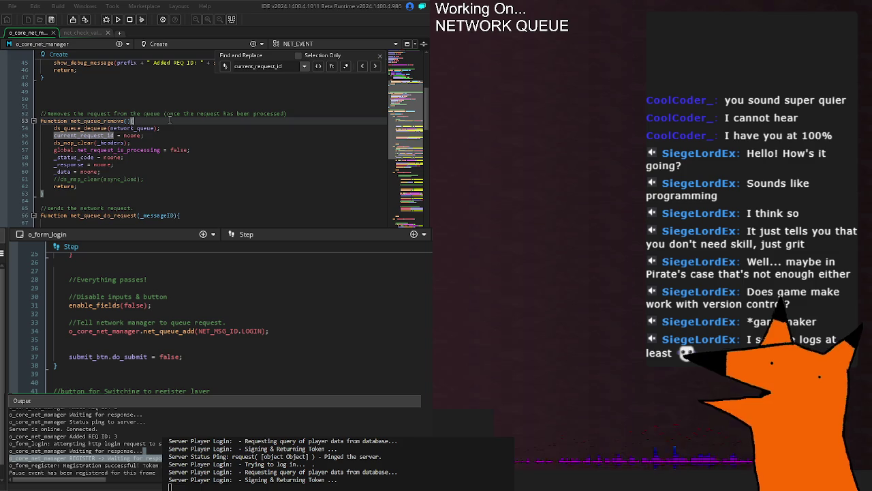
pyautogui.press('Return')
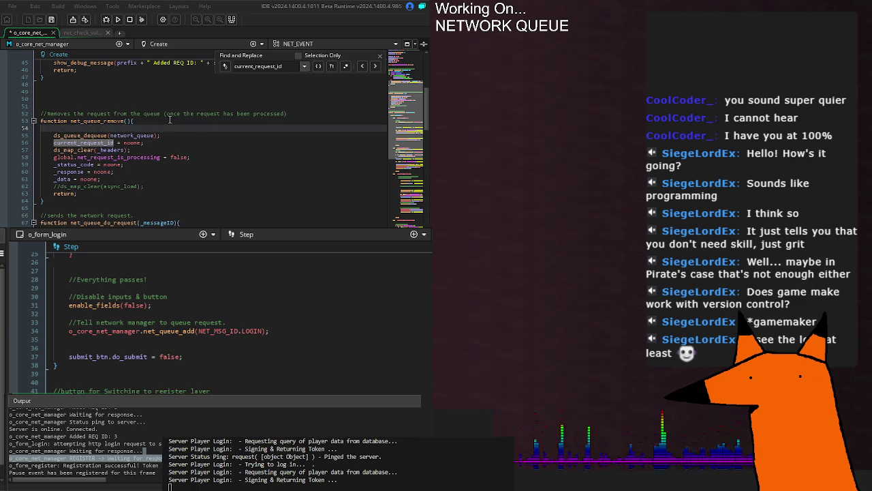
pyautogui.write('show_debu')
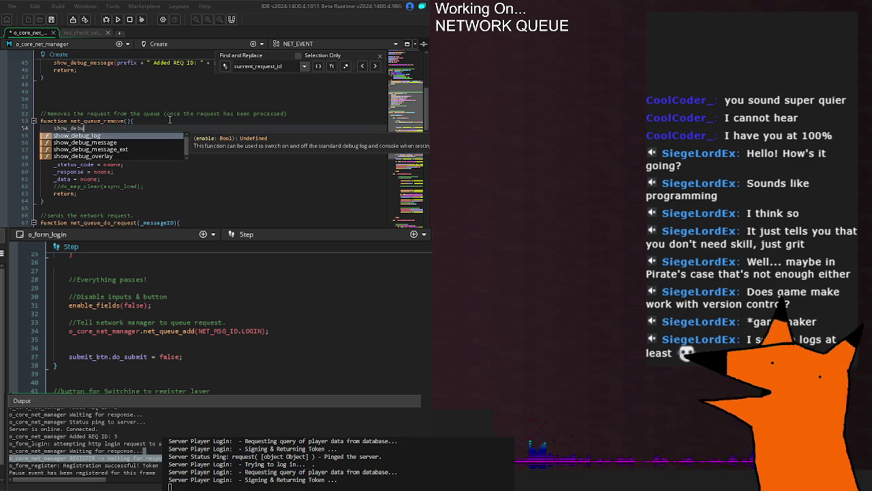
pyautogui.write('g_message(')
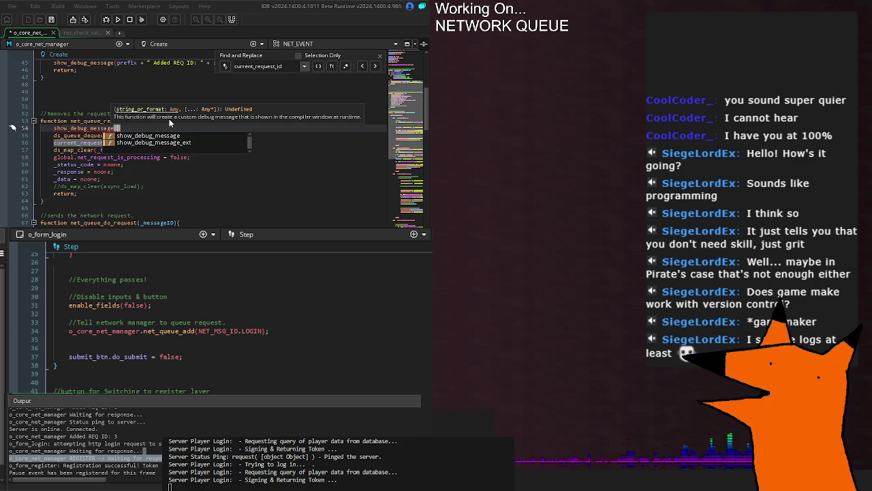
pyautogui.write('prefix')
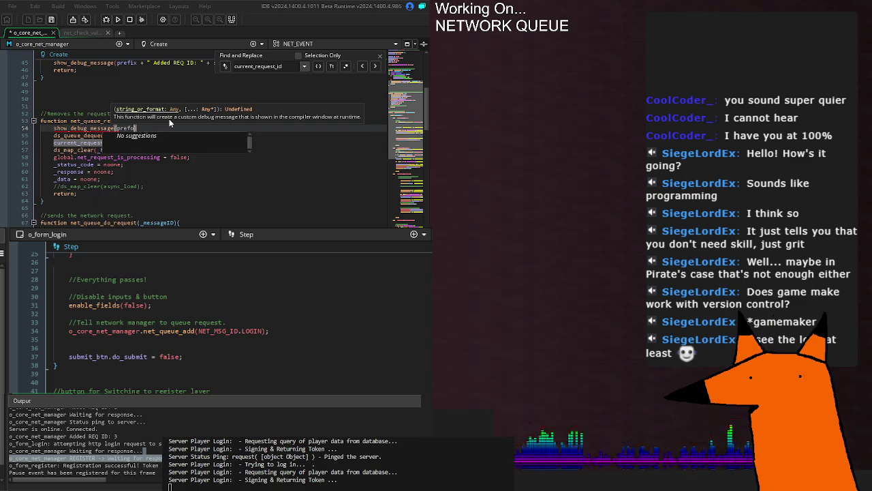